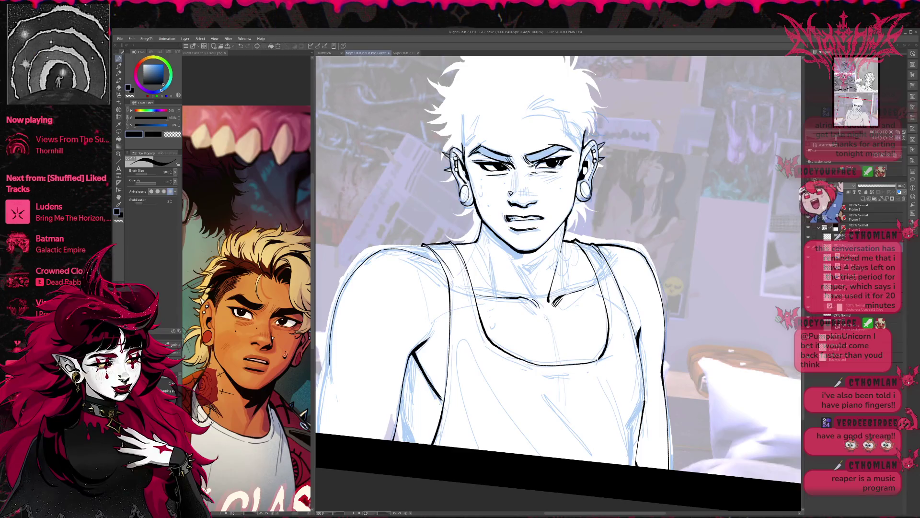
- Undo the chest stroke and redraw the vertical ink line down the chest, slightly shifted
{"action": "key", "text": "ctrl+z"}
{"action": "left_click_drag", "start_coordinate": [546, 314], "coordinate": [558, 364]}
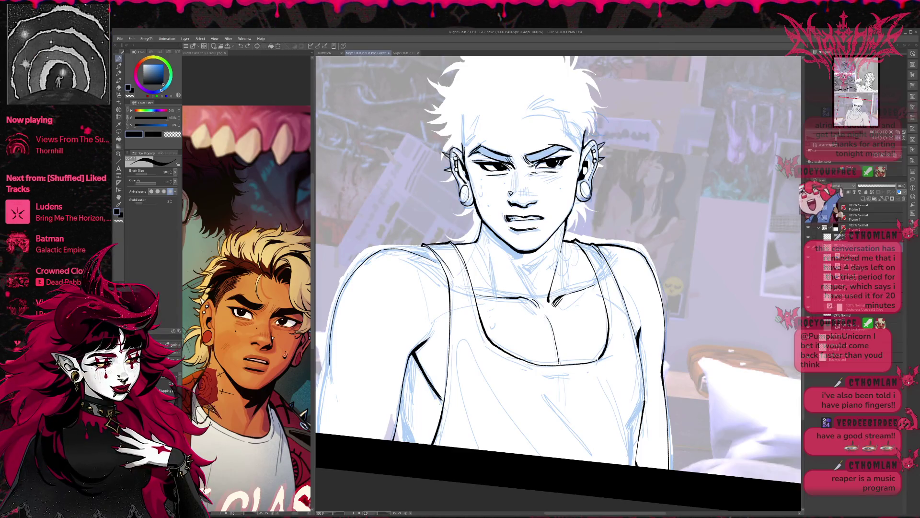
{"action": "left_click_drag", "start_coordinate": [579, 294], "coordinate": [584, 292]}
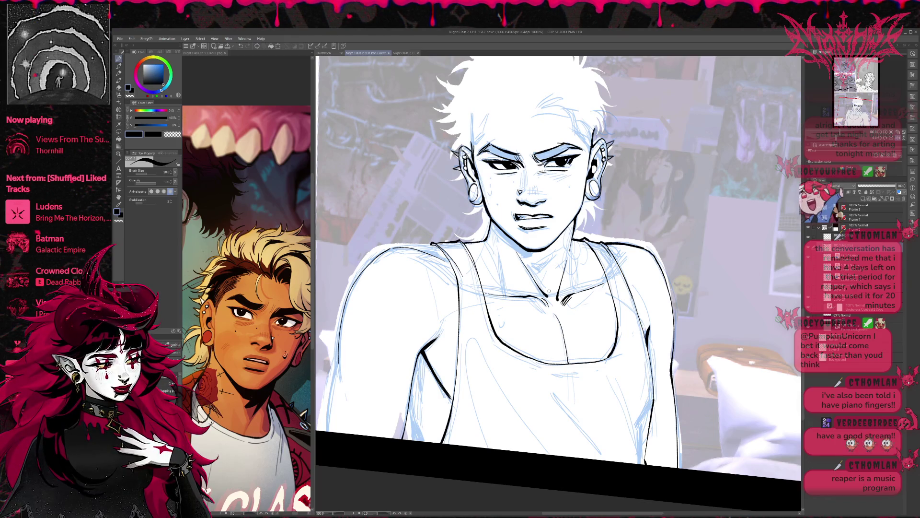
- Extend the ink line down the left arm
{"action": "left_click_drag", "start_coordinate": [580, 293], "coordinate": [602, 299]}
{"action": "left_click_drag", "start_coordinate": [533, 290], "coordinate": [570, 253]}
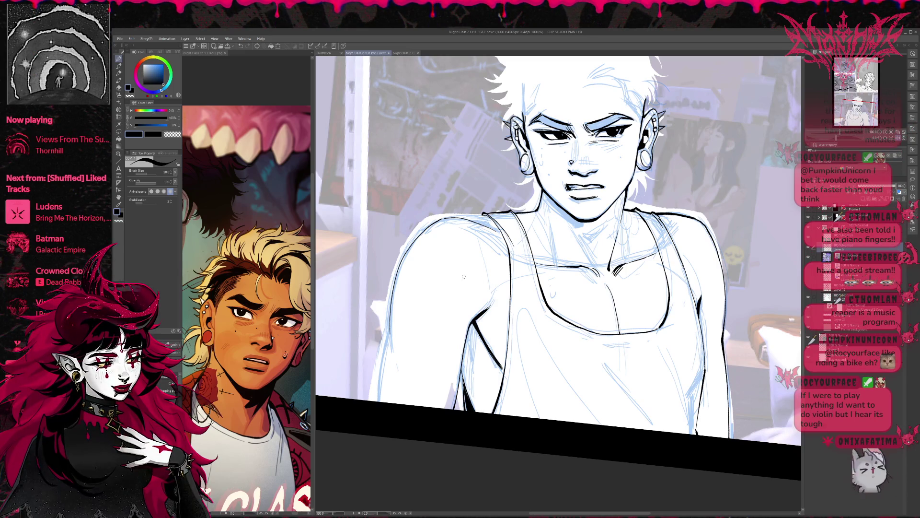
{"action": "left_click_drag", "start_coordinate": [476, 324], "coordinate": [464, 360]}
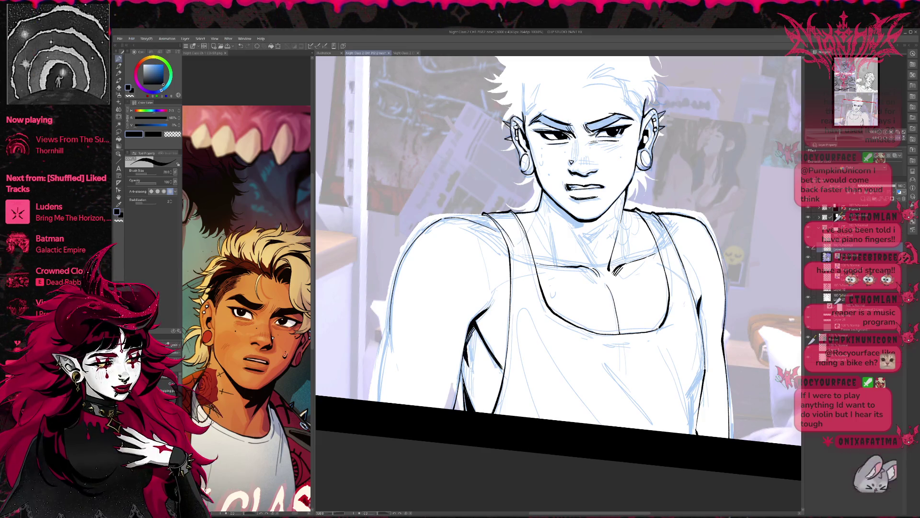
- Ink a short stroke extending the line on the left arm
{"action": "left_click_drag", "start_coordinate": [546, 294], "coordinate": [542, 276]}
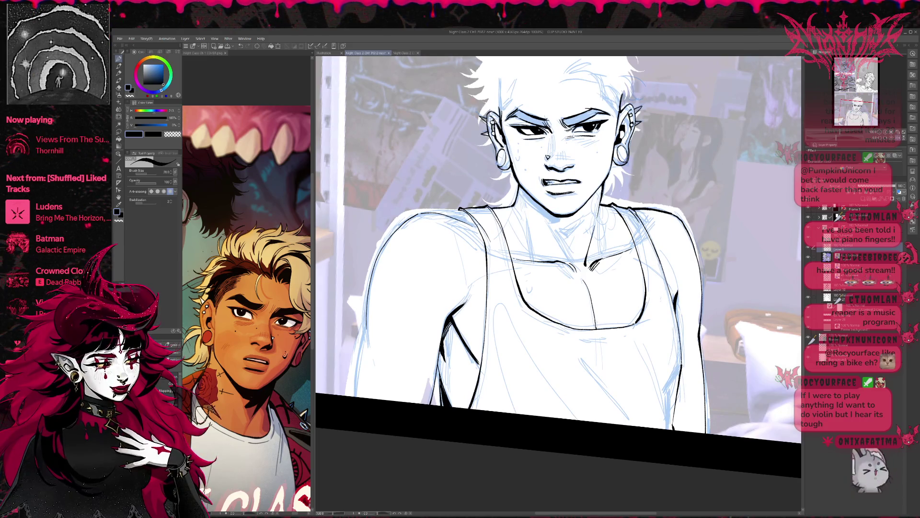
{"action": "mouse_move", "coordinate": [455, 373]}
{"action": "left_mouse_down"}
{"action": "mouse_move", "coordinate": [473, 379]}
{"action": "mouse_move", "coordinate": [466, 352]}
{"action": "left_mouse_up"}
{"action": "key", "text": "e"}
{"action": "key", "text": "p"}
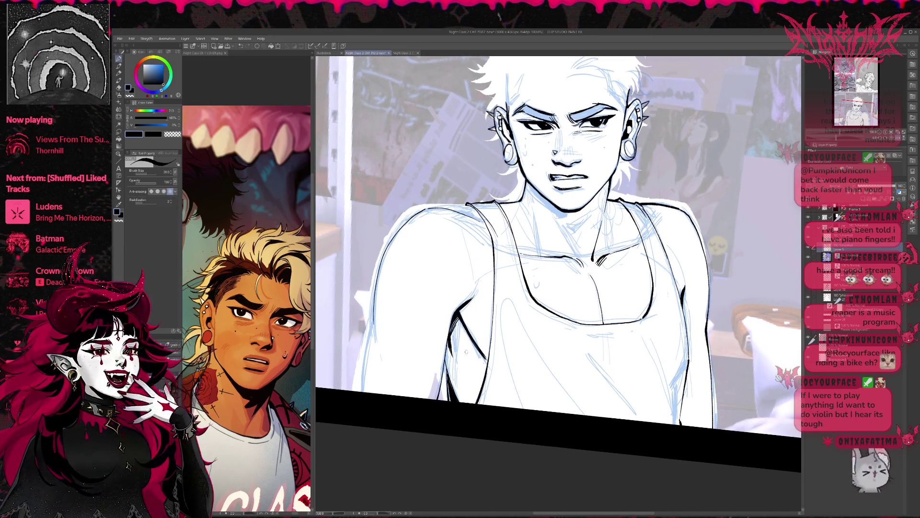
- Erase part of the dark armpit line and stray sketch marks around the left arm
{"action": "key", "text": "e"}
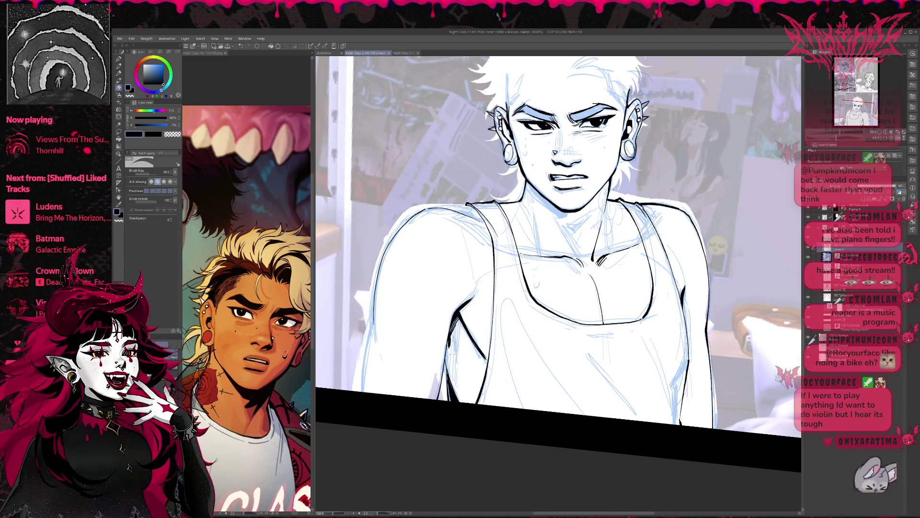
{"action": "mouse_move", "coordinate": [471, 352]}
{"action": "left_mouse_down"}
{"action": "mouse_move", "coordinate": [482, 363]}
{"action": "mouse_move", "coordinate": [473, 330]}
{"action": "mouse_move", "coordinate": [489, 364]}
{"action": "left_mouse_up"}
{"action": "key", "text": "p"}
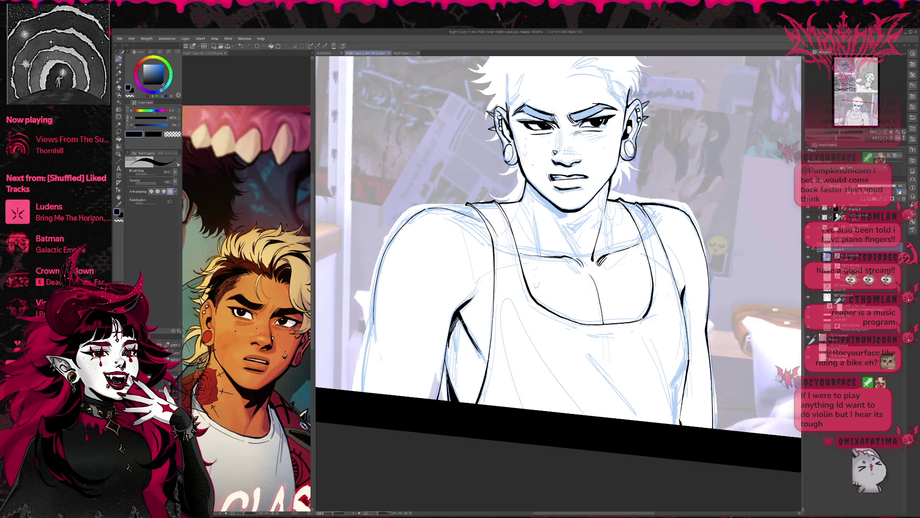
{"action": "left_click_drag", "start_coordinate": [536, 290], "coordinate": [540, 281]}
{"action": "key", "text": "e"}
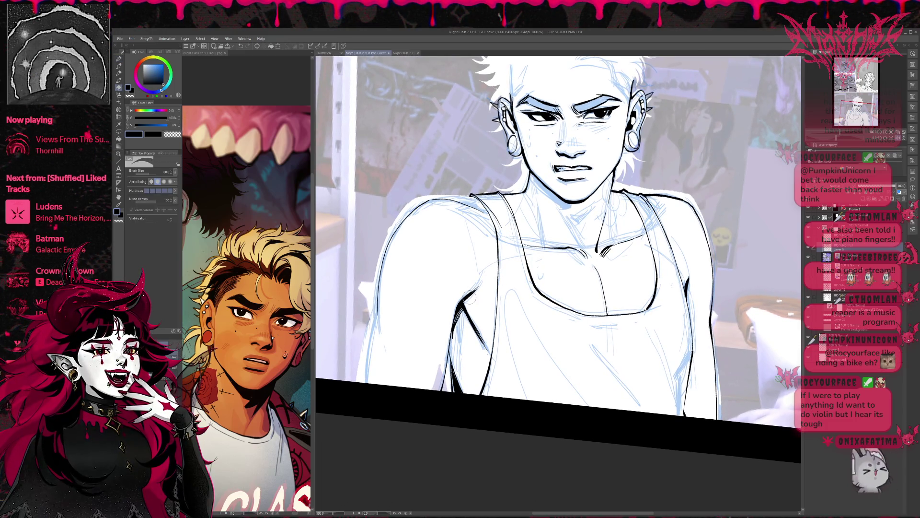
{"action": "key", "text": "p"}
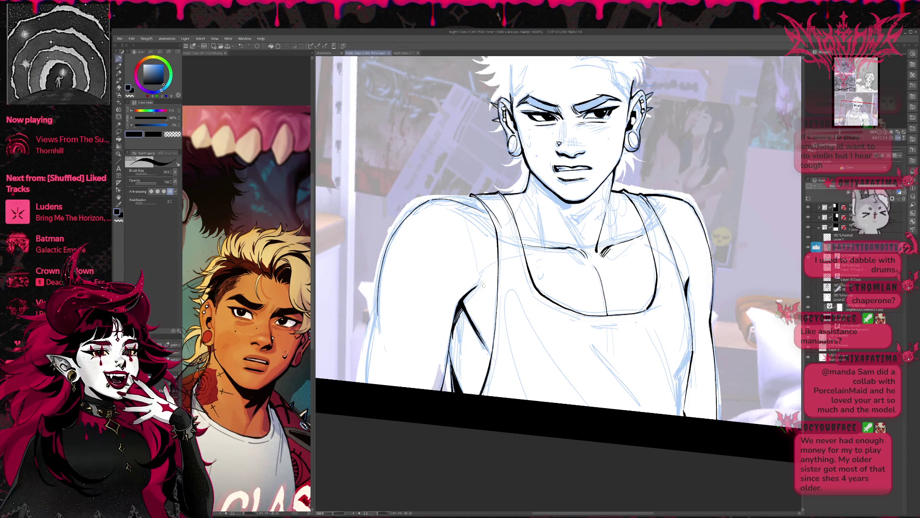
{"action": "key", "text": "ctrl+z"}
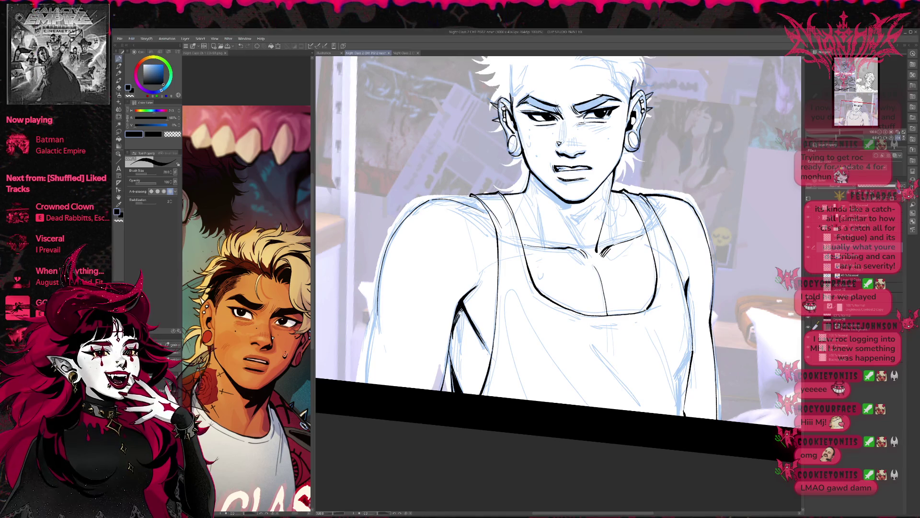
- Draw the outer outline of the right arm, undoing and redrawing until it is clean
{"action": "left_click_drag", "start_coordinate": [382, 309], "coordinate": [408, 302]}
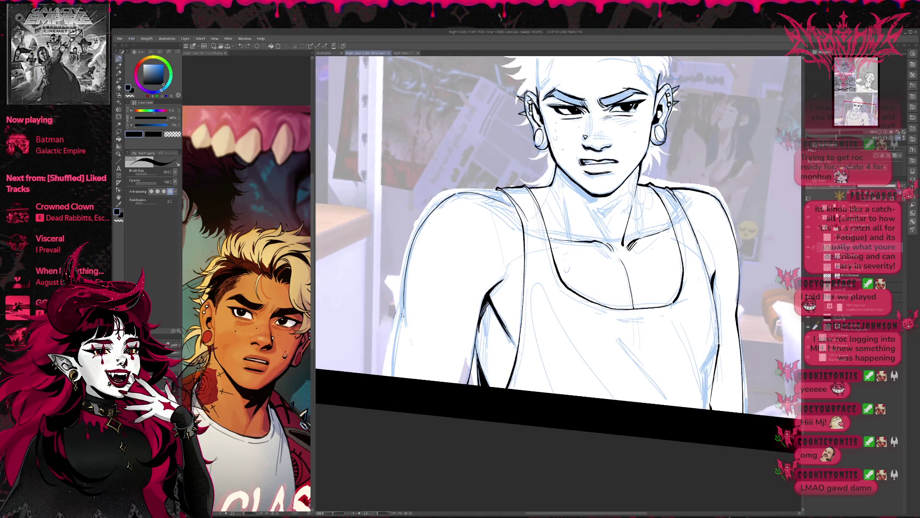
{"action": "key", "text": "ctrl+z"}
{"action": "mouse_move", "coordinate": [392, 376]}
{"action": "left_mouse_down"}
{"action": "mouse_move", "coordinate": [405, 309]}
{"action": "mouse_move", "coordinate": [392, 384]}
{"action": "left_mouse_up"}
{"action": "key", "text": "ctrl+z"}
{"action": "left_click_drag", "start_coordinate": [429, 248], "coordinate": [410, 283]}
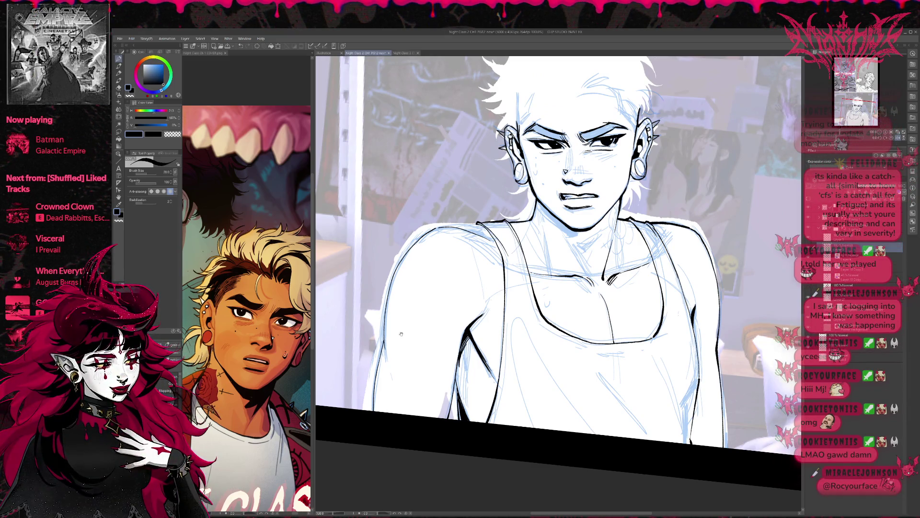
- Zoom in and tilt the view onto the figure, exposing the canvas's left edge
{"action": "mouse_move", "coordinate": [663, 338]}
{"action": "left_mouse_down"}
{"action": "mouse_move", "coordinate": [616, 352]}
{"action": "mouse_move", "coordinate": [572, 311]}
{"action": "left_mouse_up"}
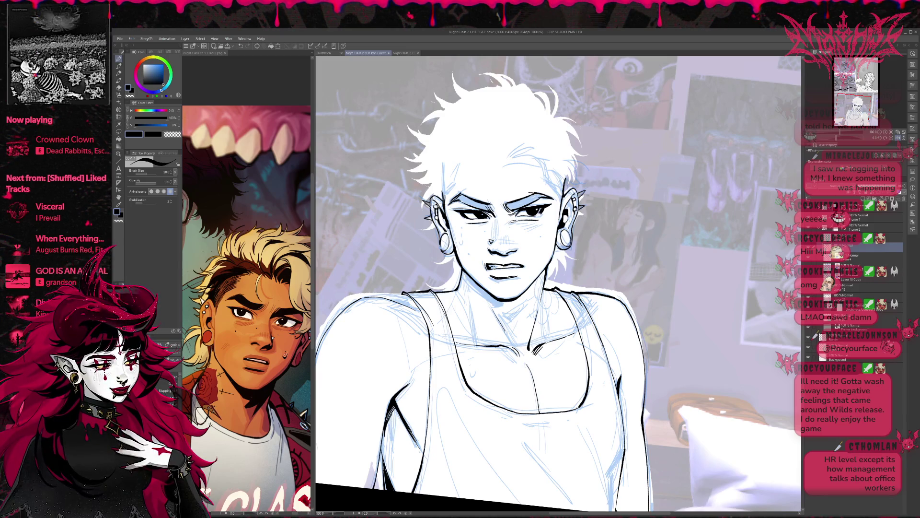
{"action": "left_click_drag", "start_coordinate": [521, 314], "coordinate": [622, 304]}
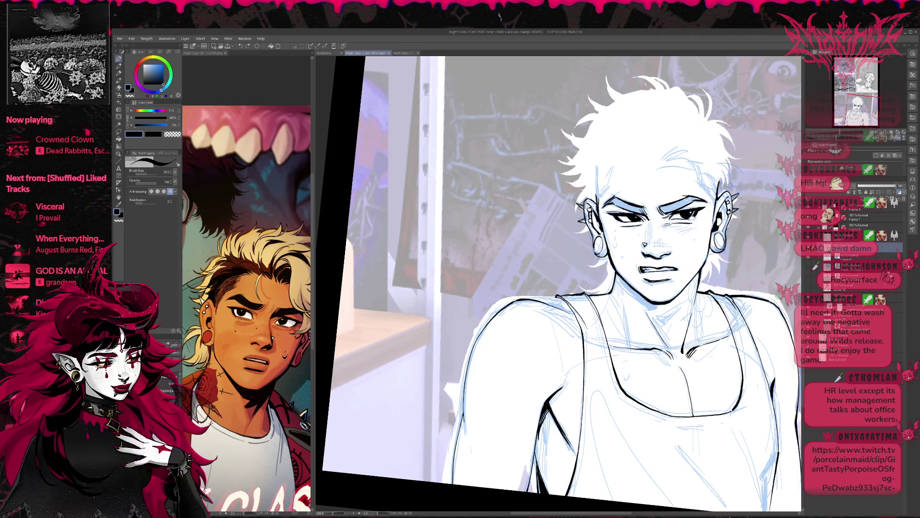
{"action": "key", "text": "e"}
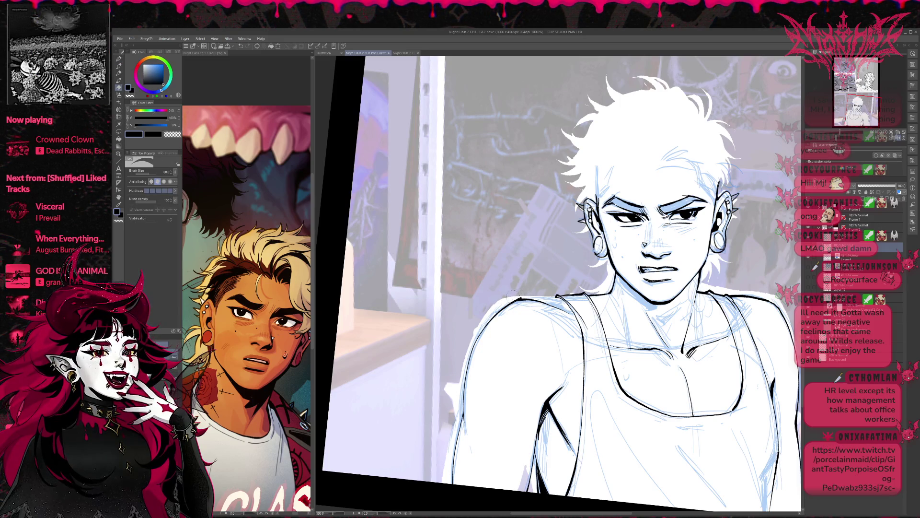
{"action": "left_click_drag", "start_coordinate": [575, 297], "coordinate": [531, 235]}
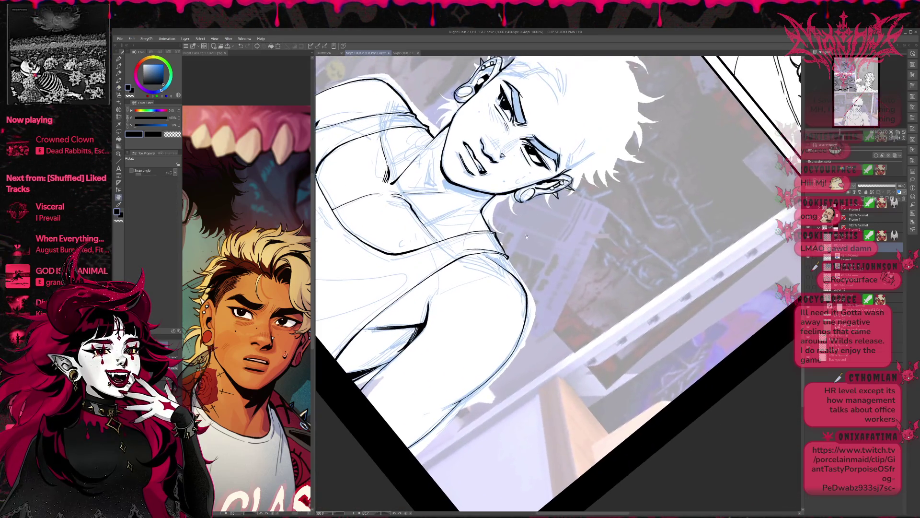
{"action": "key", "text": "p"}
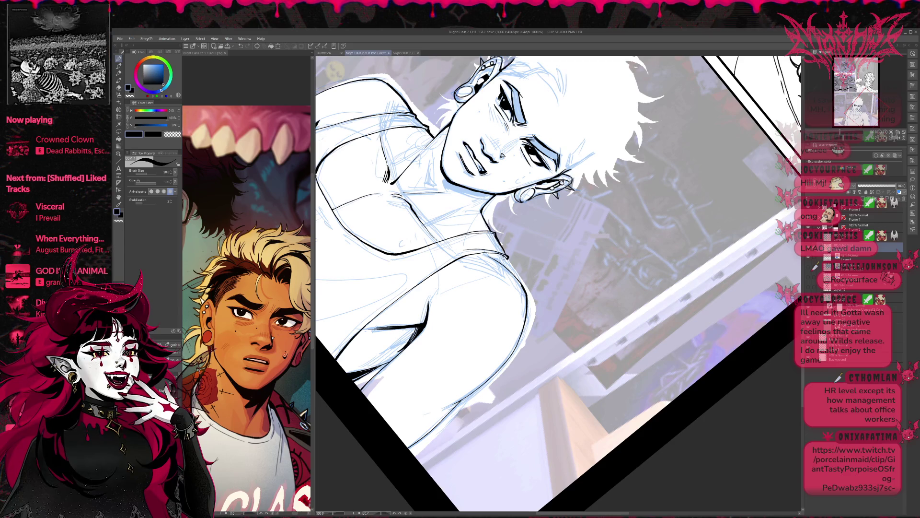
{"action": "key", "text": "e"}
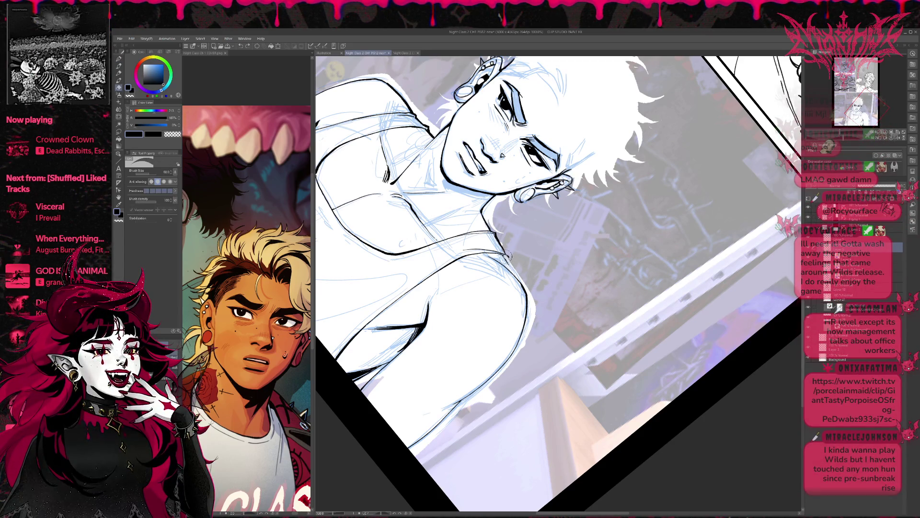
{"action": "key", "text": "p"}
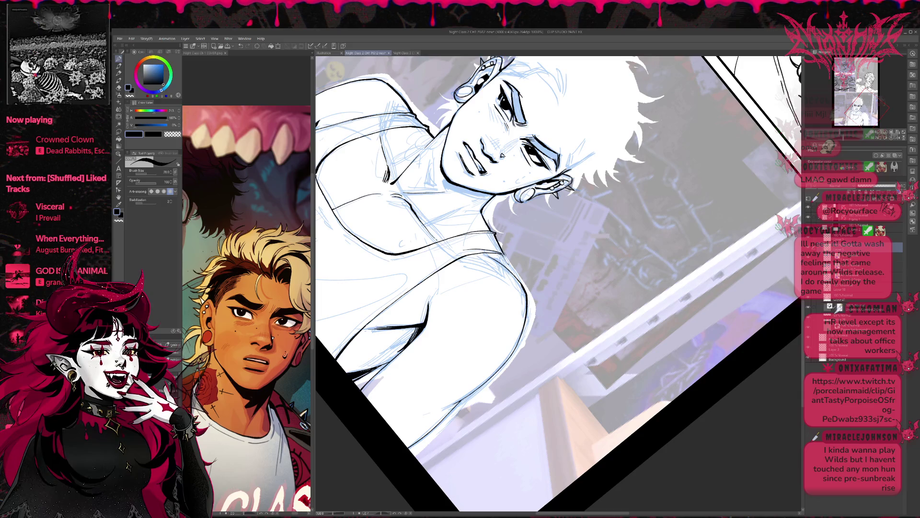
{"action": "key", "text": "e"}
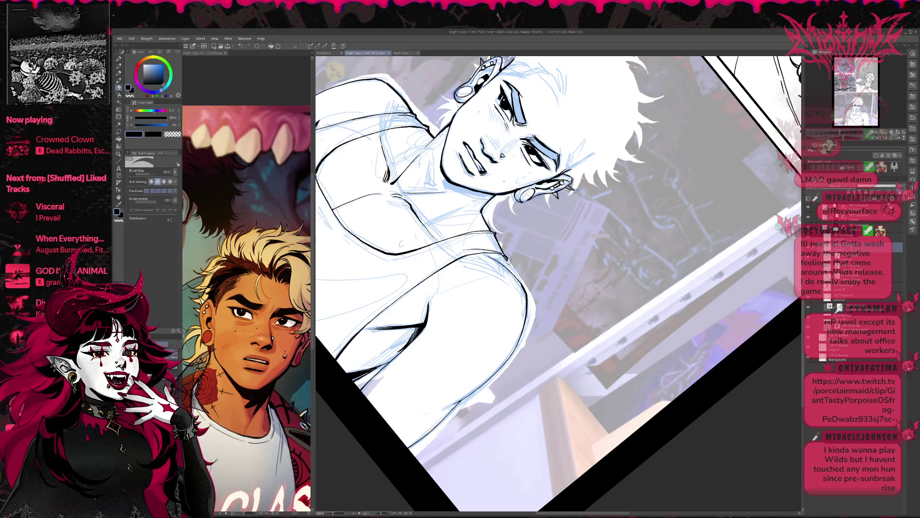
{"action": "key", "text": "p"}
{"action": "key", "text": "e"}
{"action": "key", "text": "r"}
{"action": "left_click_drag", "start_coordinate": [504, 245], "coordinate": [479, 306]}
{"action": "key", "text": "e"}
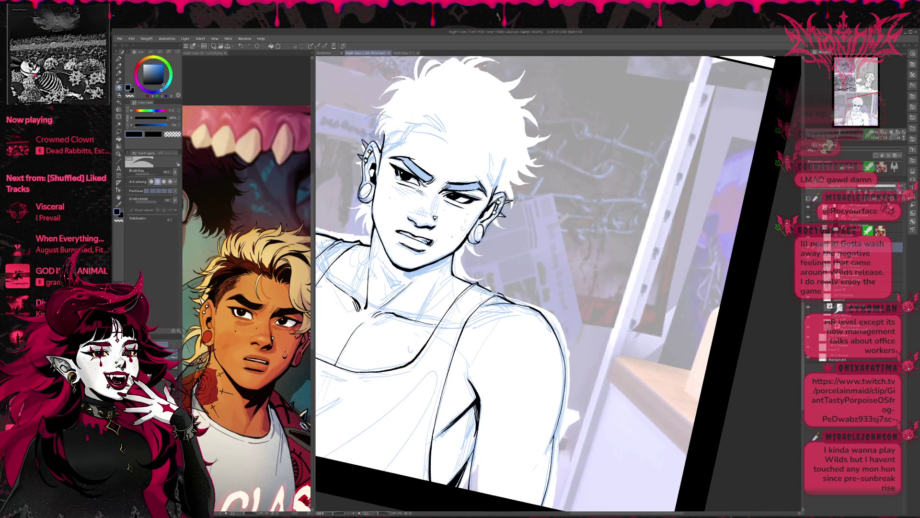
- Tilt the canvas to a drawing angle and add hatching on the figure's lower-left side
{"action": "key", "text": "p"}
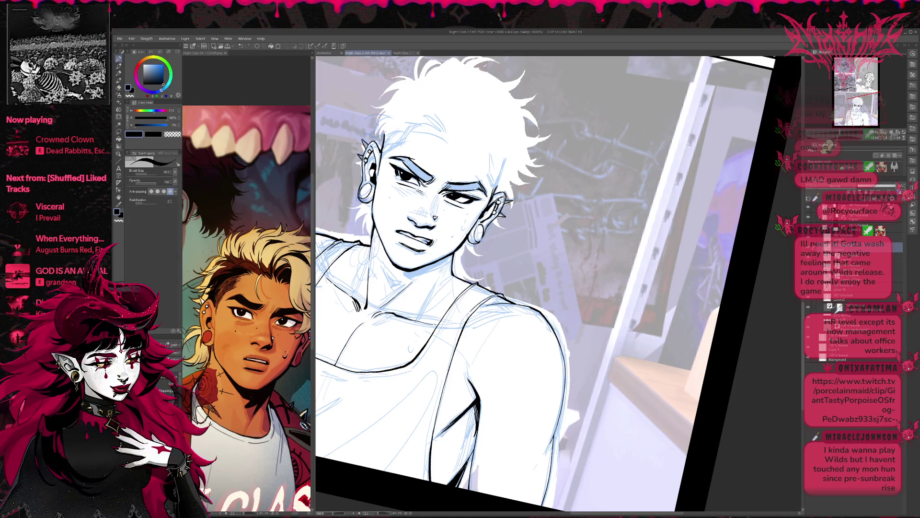
{"action": "mouse_move", "coordinate": [512, 264]}
{"action": "left_mouse_down"}
{"action": "mouse_move", "coordinate": [552, 252]}
{"action": "mouse_move", "coordinate": [566, 294]}
{"action": "left_mouse_up"}
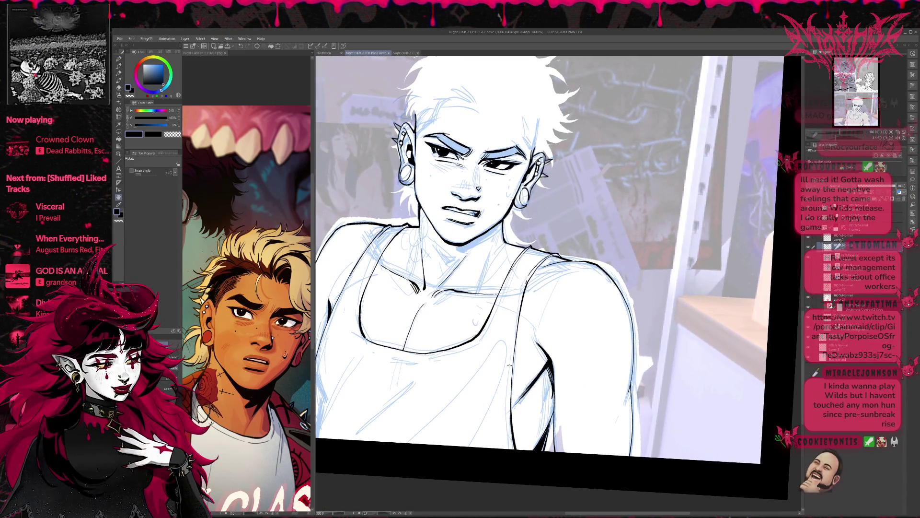
{"action": "key", "text": "p"}
{"action": "key", "text": "r"}
{"action": "left_click_drag", "start_coordinate": [652, 225], "coordinate": [661, 271]}
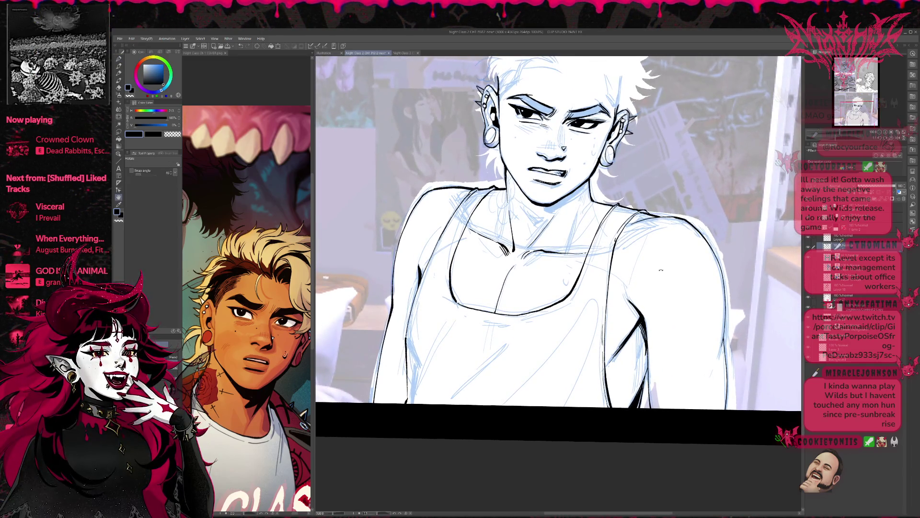
{"action": "left_click_drag", "start_coordinate": [465, 369], "coordinate": [407, 350]}
{"action": "key", "text": "p"}
{"action": "mouse_move", "coordinate": [417, 329]}
{"action": "left_mouse_down"}
{"action": "mouse_move", "coordinate": [410, 361]}
{"action": "mouse_move", "coordinate": [415, 352]}
{"action": "left_mouse_up"}
{"action": "left_click_drag", "start_coordinate": [400, 391], "coordinate": [397, 401]}
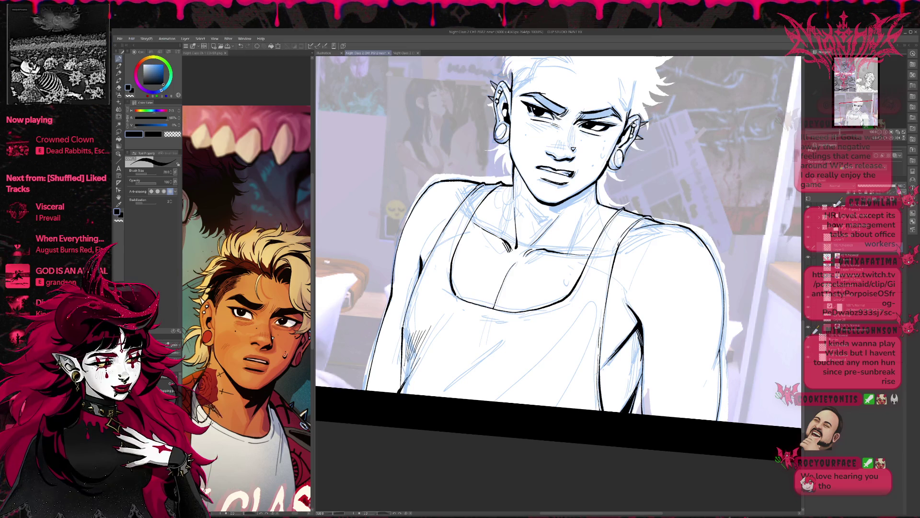
- Add diagonal hatching strokes and a long fold line to the tank top shading
{"action": "left_click_drag", "start_coordinate": [423, 353], "coordinate": [409, 373]}
{"action": "left_click_drag", "start_coordinate": [430, 341], "coordinate": [419, 356]}
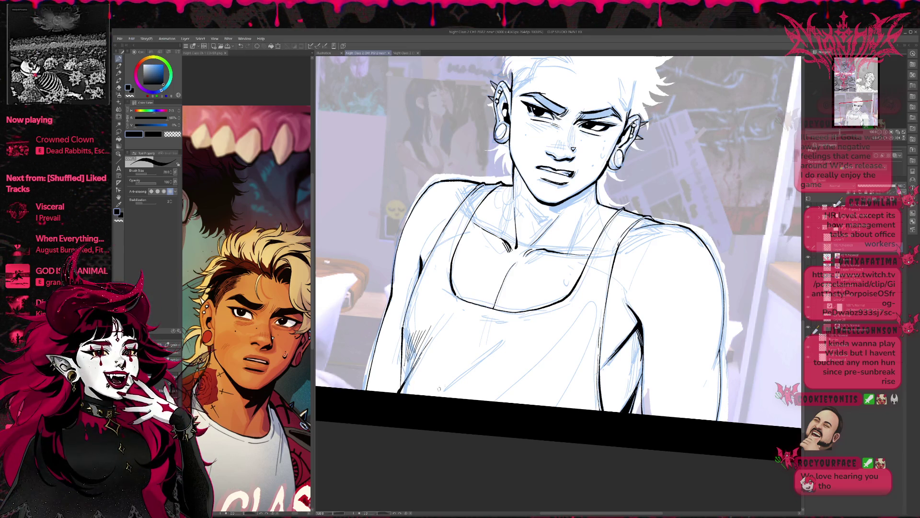
{"action": "mouse_move", "coordinate": [495, 311]}
{"action": "left_mouse_down"}
{"action": "mouse_move", "coordinate": [450, 370]}
{"action": "mouse_move", "coordinate": [490, 338]}
{"action": "mouse_move", "coordinate": [500, 345]}
{"action": "mouse_move", "coordinate": [459, 390]}
{"action": "left_mouse_up"}
{"action": "mouse_move", "coordinate": [572, 340]}
{"action": "left_mouse_down"}
{"action": "mouse_move", "coordinate": [525, 386]}
{"action": "mouse_move", "coordinate": [534, 388]}
{"action": "left_mouse_up"}
{"action": "mouse_move", "coordinate": [578, 350]}
{"action": "left_mouse_down"}
{"action": "mouse_move", "coordinate": [555, 378]}
{"action": "mouse_move", "coordinate": [569, 370]}
{"action": "left_mouse_up"}
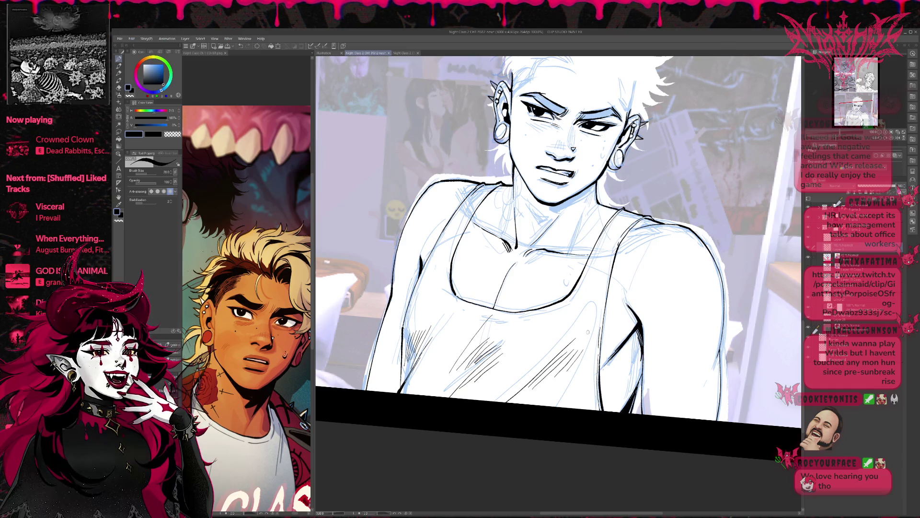
- Mirror the canvas to check the drawing, then straighten the rotation
{"action": "key", "text": "h"}
{"action": "mouse_move", "coordinate": [719, 277]}
{"action": "left_mouse_down"}
{"action": "mouse_move", "coordinate": [668, 314]}
{"action": "mouse_move", "coordinate": [677, 363]}
{"action": "left_mouse_up"}
{"action": "key", "text": "r"}
{"action": "left_click_drag", "start_coordinate": [594, 186], "coordinate": [485, 318]}
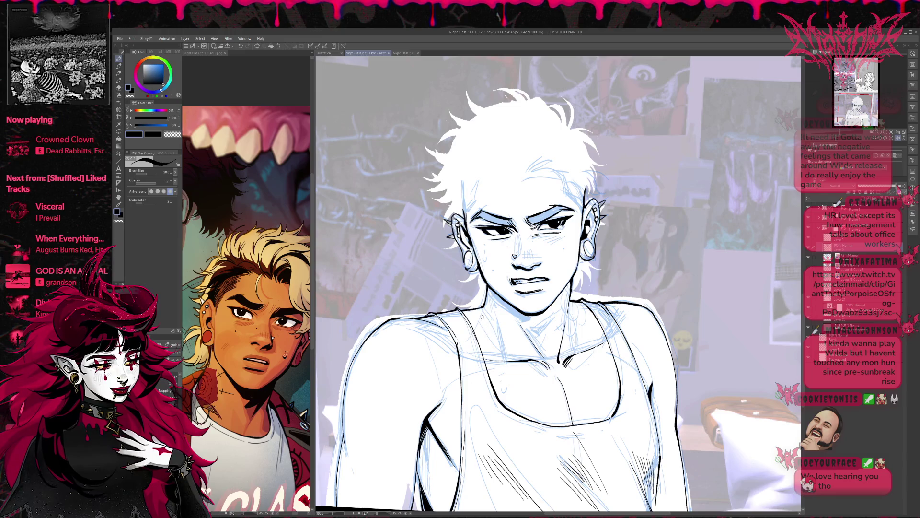
- Add short dark hatching at the neck and short strokes on the left shoulder
{"action": "mouse_move", "coordinate": [604, 302]}
{"action": "left_mouse_down"}
{"action": "mouse_move", "coordinate": [622, 310]}
{"action": "mouse_move", "coordinate": [614, 345]}
{"action": "left_mouse_up"}
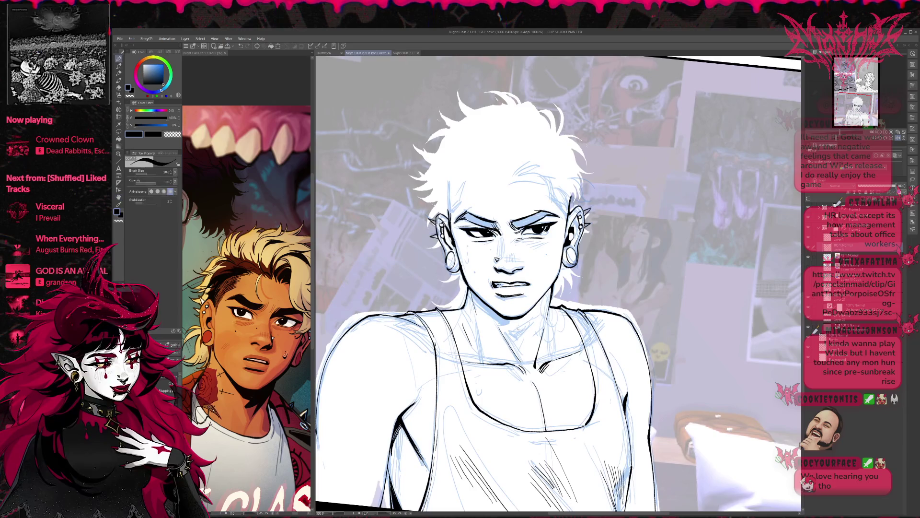
{"action": "left_click_drag", "start_coordinate": [520, 328], "coordinate": [512, 337]}
{"action": "left_click_drag", "start_coordinate": [521, 328], "coordinate": [514, 334]}
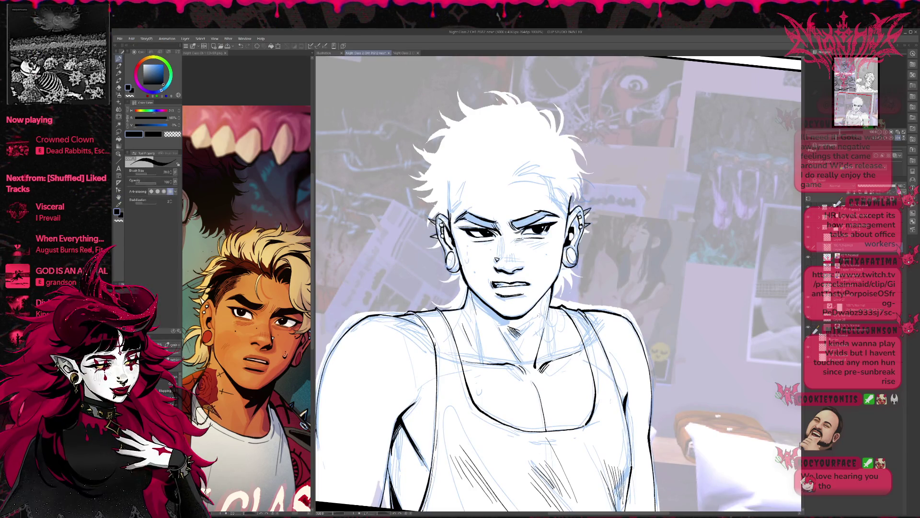
{"action": "left_click_drag", "start_coordinate": [613, 345], "coordinate": [648, 320]}
{"action": "left_click_drag", "start_coordinate": [461, 296], "coordinate": [438, 306]}
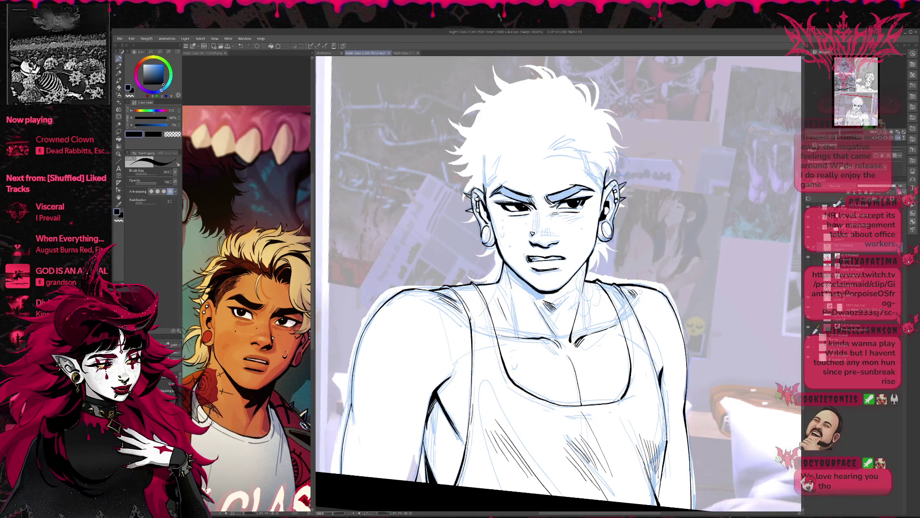
- Hide the blue sketch layer and rotate the view slightly to review the clean lineart
{"action": "left_click", "coordinate": [809, 258]}
{"action": "key", "text": "r"}
{"action": "mouse_move", "coordinate": [767, 250]}
{"action": "left_mouse_down"}
{"action": "mouse_move", "coordinate": [741, 264]}
{"action": "mouse_move", "coordinate": [696, 321]}
{"action": "mouse_move", "coordinate": [659, 310]}
{"action": "mouse_move", "coordinate": [636, 319]}
{"action": "mouse_move", "coordinate": [660, 322]}
{"action": "left_mouse_up"}
{"action": "key", "text": "p"}
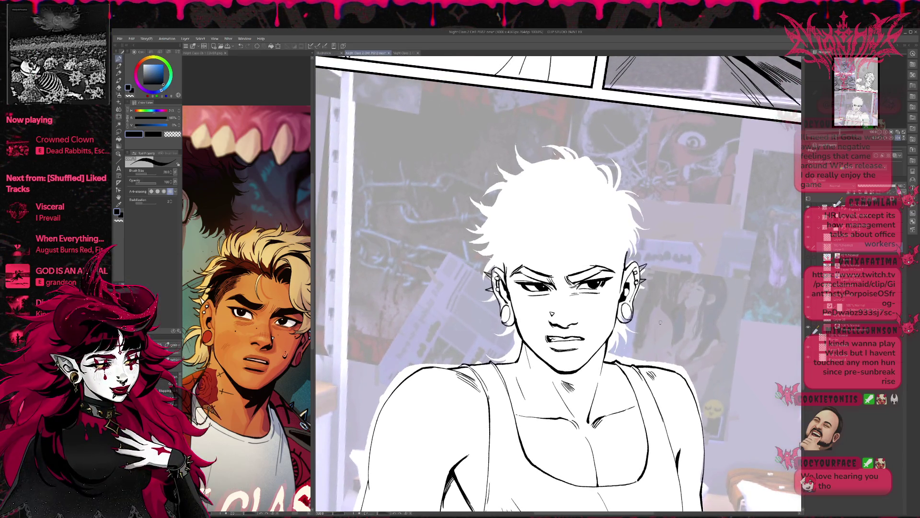
- Keep the blue sketch hidden, show the hair lineart layer, and turn its lines solid black
{"action": "key", "text": "r"}
{"action": "left_click", "coordinate": [808, 260]}
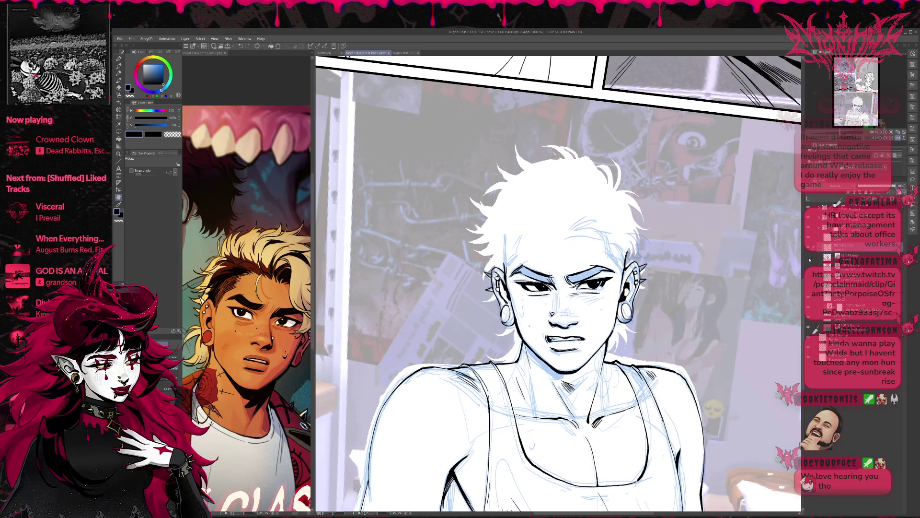
{"action": "left_click", "coordinate": [808, 259]}
{"action": "left_click", "coordinate": [809, 271]}
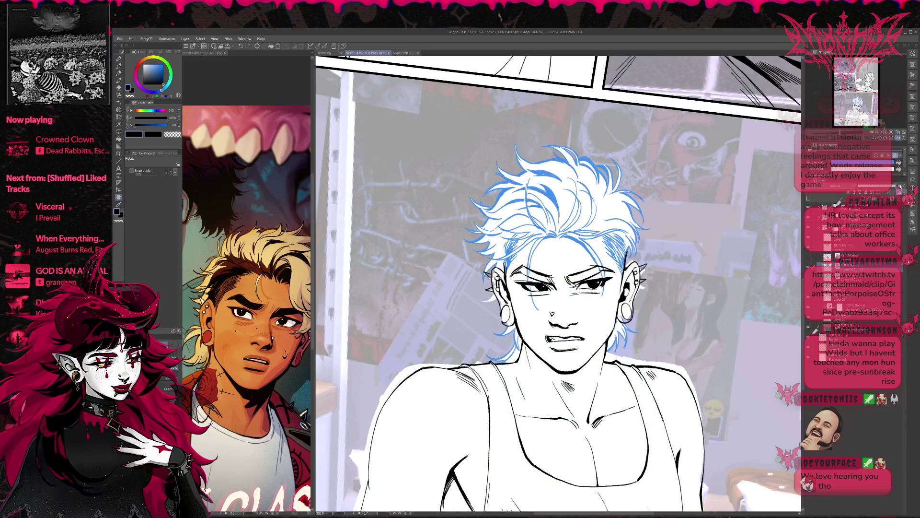
{"action": "key", "text": "ctrl+e"}
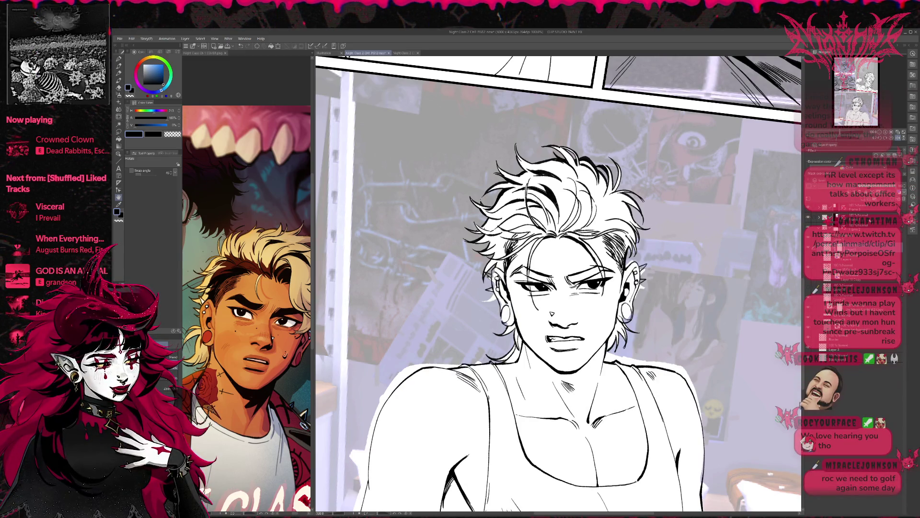
- Nudge the view right and rotate the canvas slightly clockwise
{"action": "key", "text": "e"}
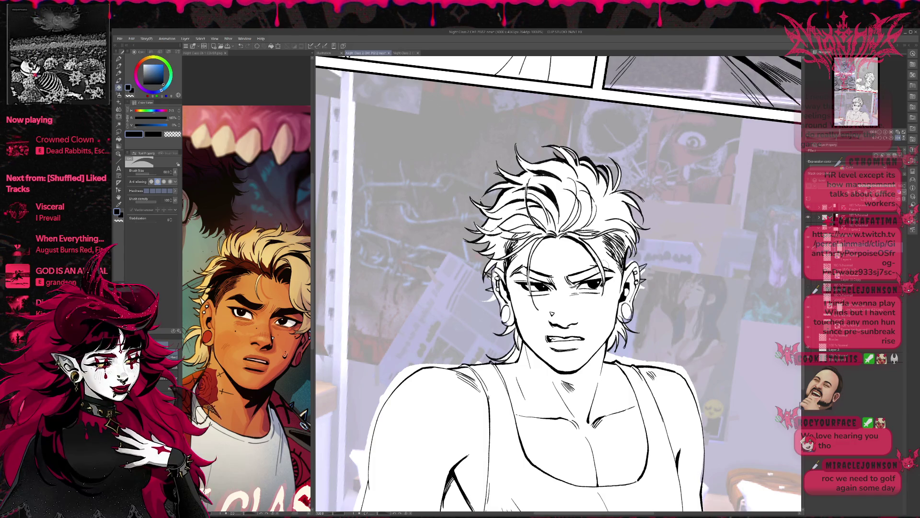
{"action": "key", "text": "p"}
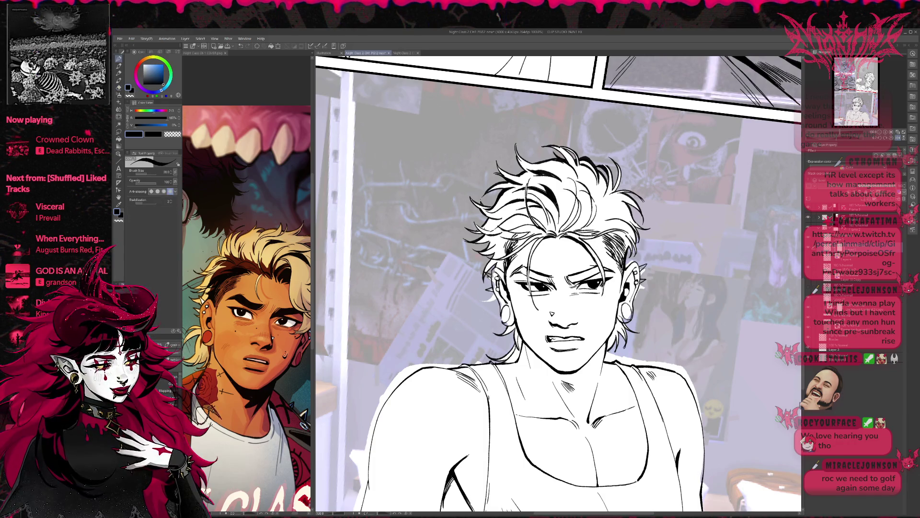
{"action": "left_click_drag", "start_coordinate": [593, 263], "coordinate": [608, 258]}
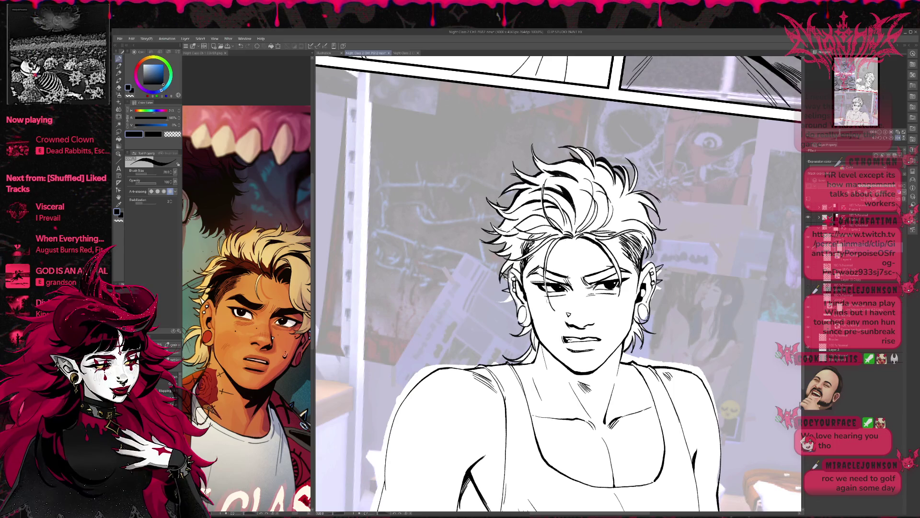
{"action": "left_click_drag", "start_coordinate": [558, 288], "coordinate": [576, 279]}
{"action": "key", "text": "r"}
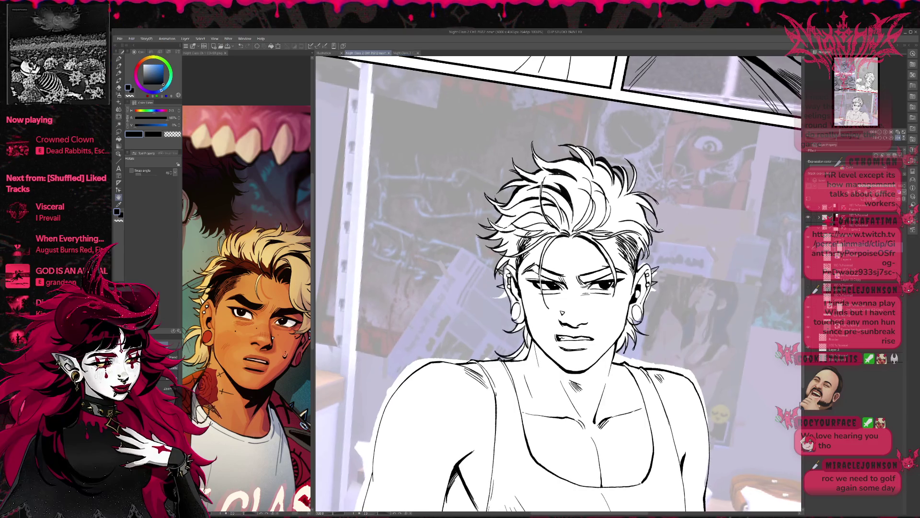
{"action": "left_click_drag", "start_coordinate": [659, 230], "coordinate": [656, 236]}
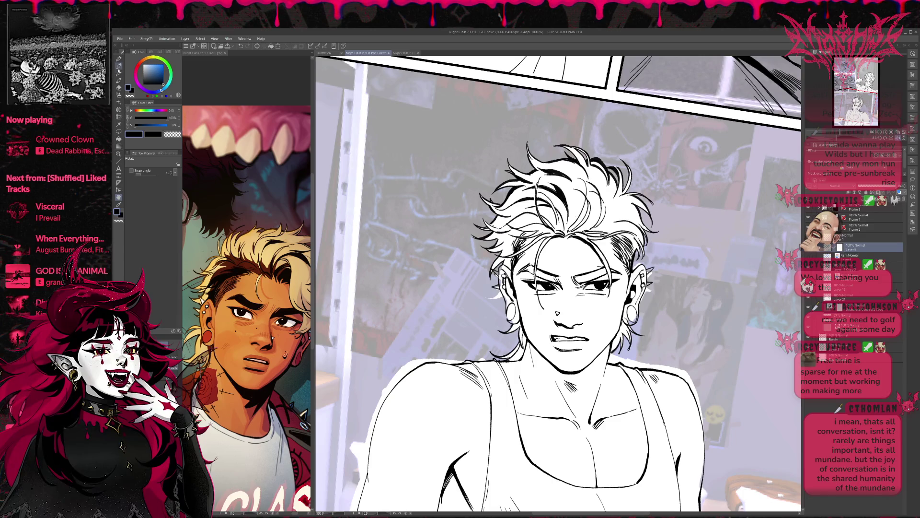
{"action": "key", "text": "p"}
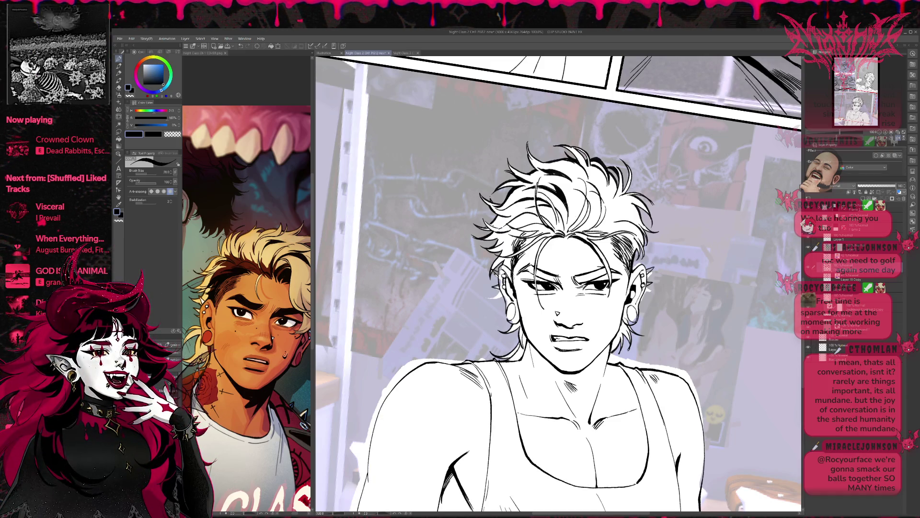
{"action": "mouse_move", "coordinate": [659, 269]}
{"action": "left_mouse_down"}
{"action": "mouse_move", "coordinate": [655, 246]}
{"action": "mouse_move", "coordinate": [599, 234]}
{"action": "left_mouse_up"}
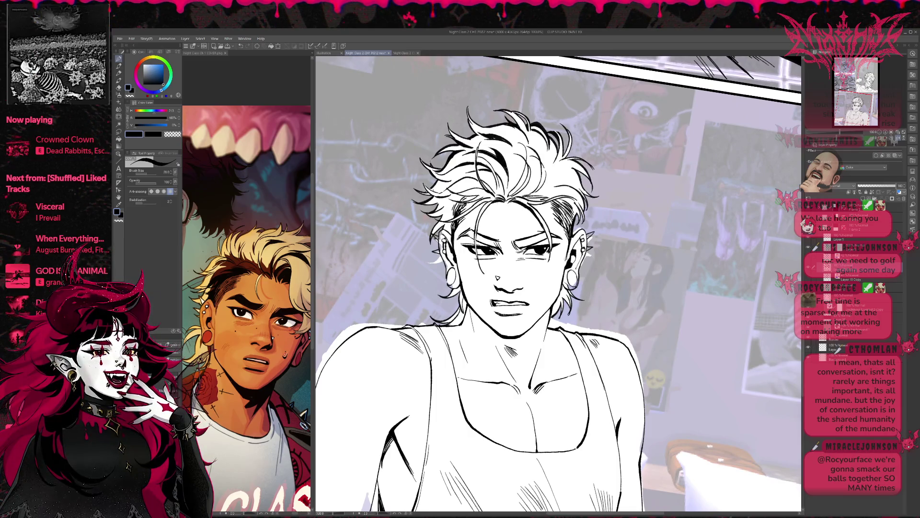
{"action": "left_click_drag", "start_coordinate": [571, 229], "coordinate": [596, 225]}
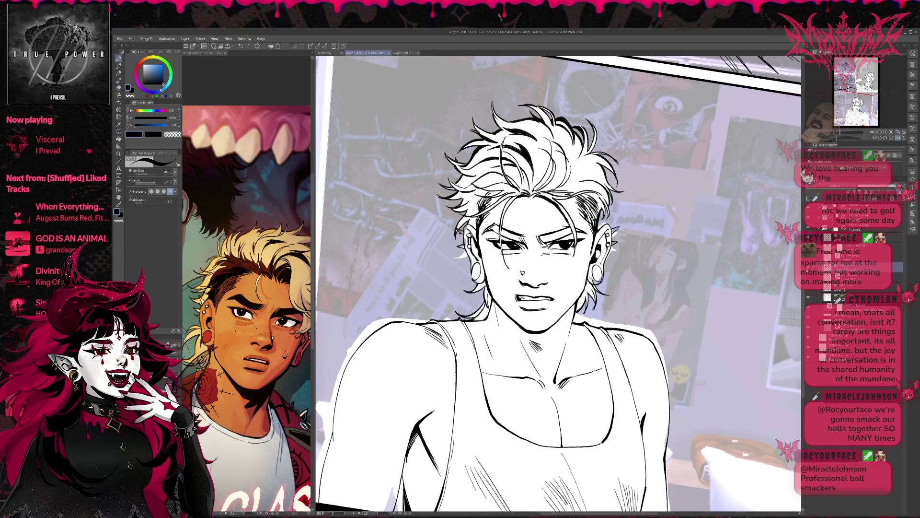
- Toggle the hair lineart's visibility and rotate the view back toward upright
{"action": "left_click", "coordinate": [808, 270]}
{"action": "left_click", "coordinate": [808, 269]}
{"action": "key", "text": "e"}
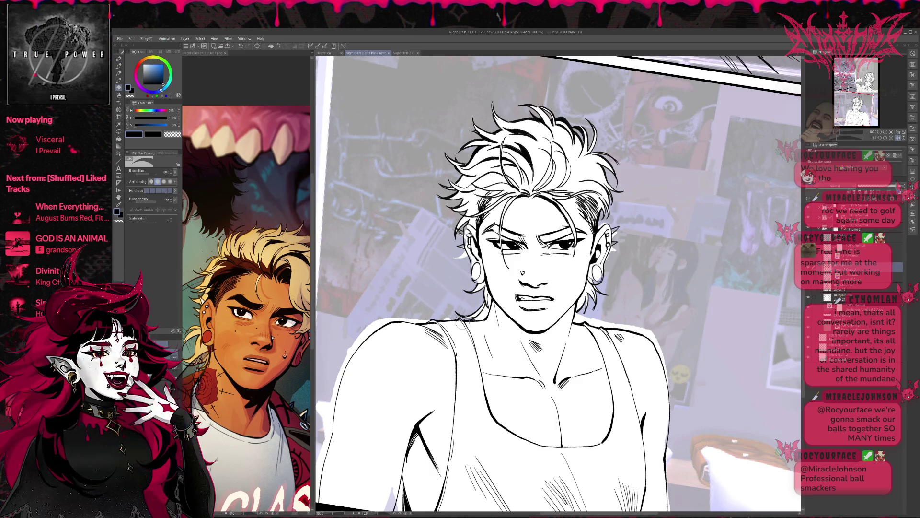
{"action": "left_click_drag", "start_coordinate": [338, 327], "coordinate": [341, 313]}
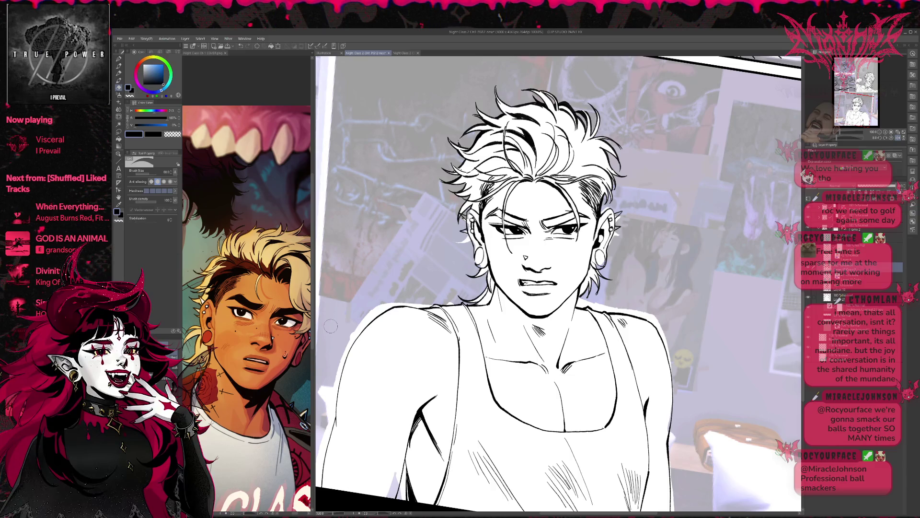
{"action": "left_click", "coordinate": [119, 58]}
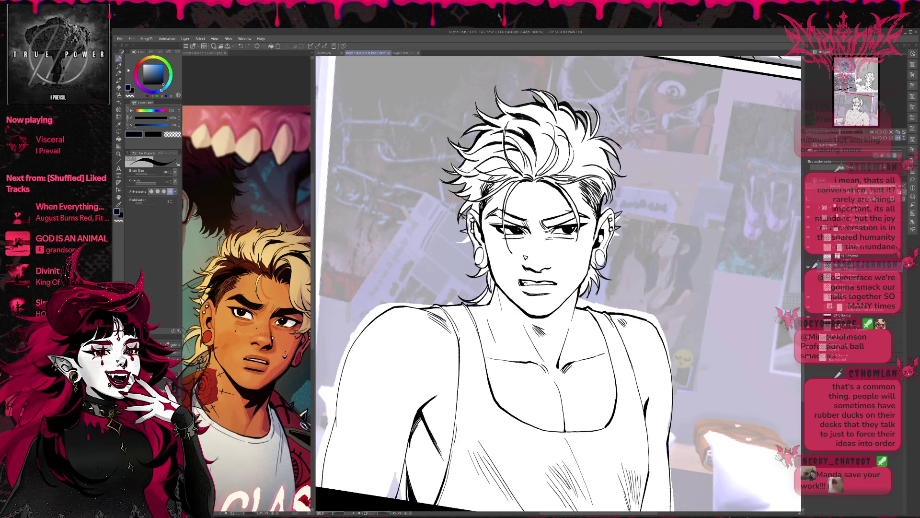
{"action": "left_click", "coordinate": [899, 139]}
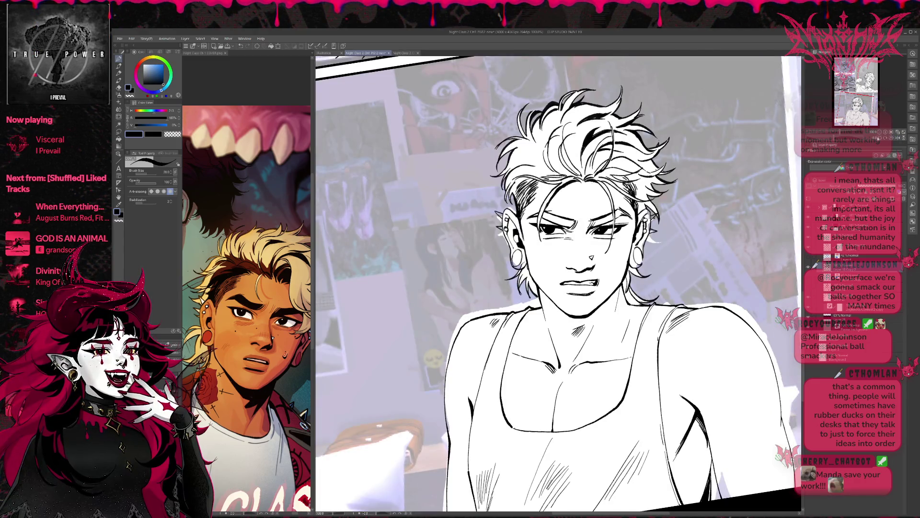
{"action": "left_click", "coordinate": [893, 138]}
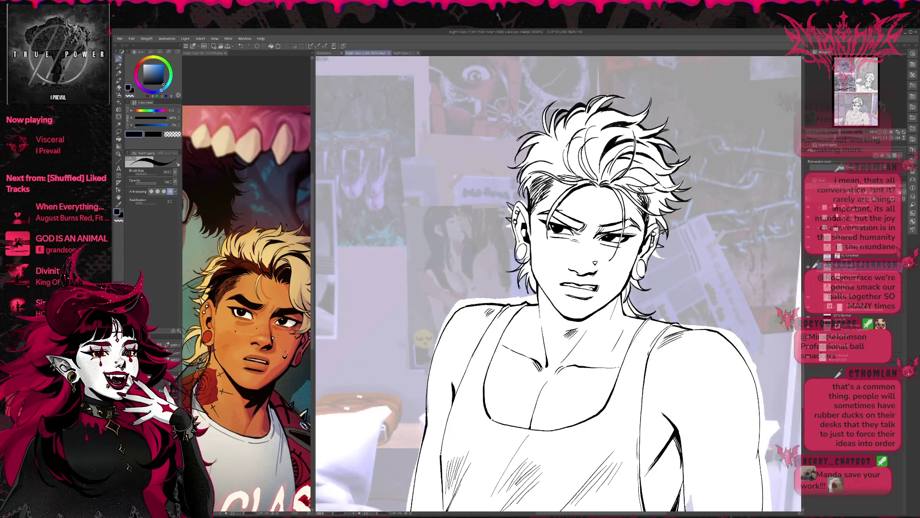
{"action": "left_click_drag", "start_coordinate": [856, 109], "coordinate": [860, 111]}
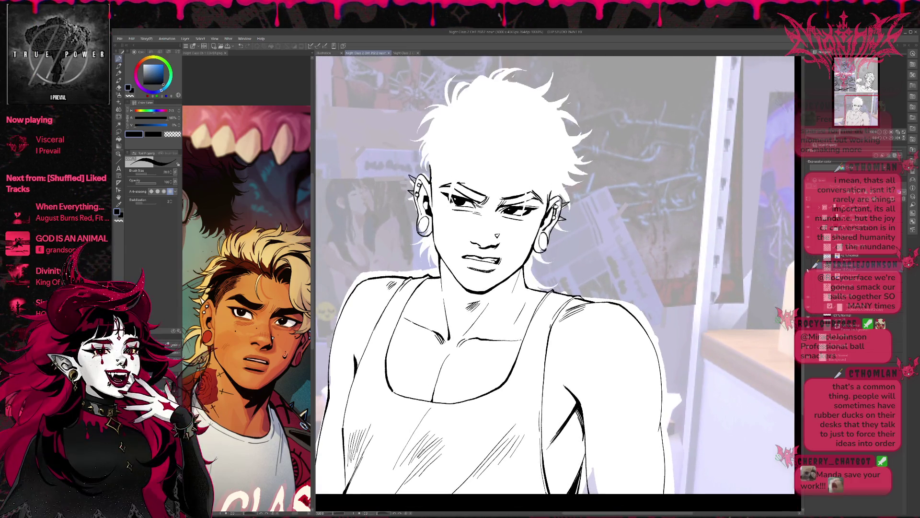
- Touch up the torso lines, alternating between eraser and pen
{"action": "key", "text": "e"}
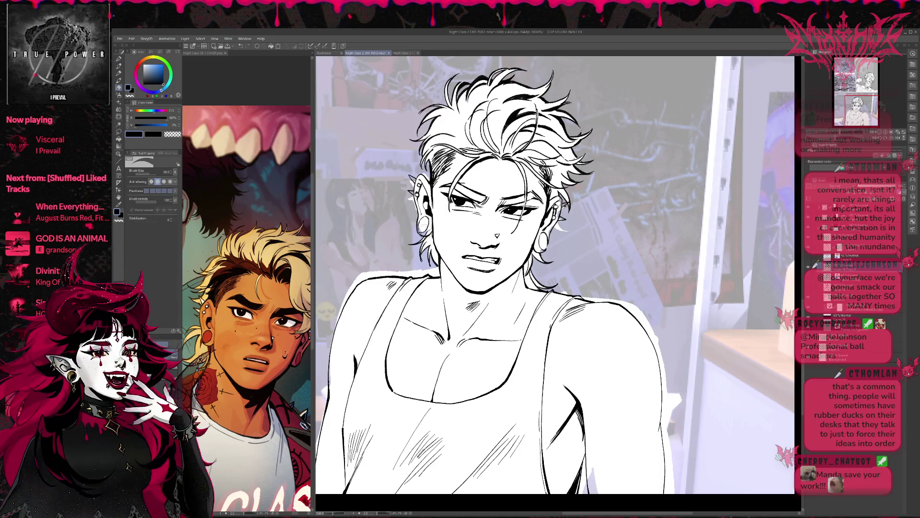
{"action": "left_click_drag", "start_coordinate": [435, 214], "coordinate": [421, 250]}
{"action": "key", "text": "p"}
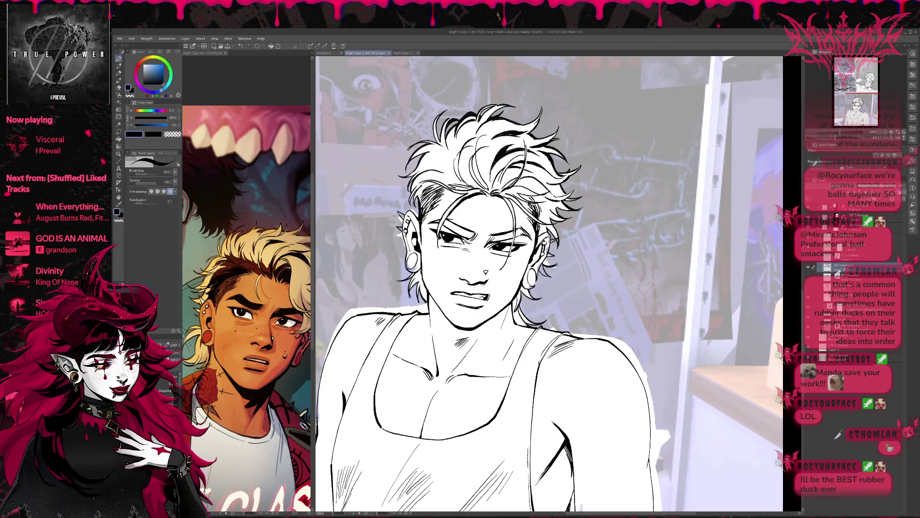
{"action": "mouse_move", "coordinate": [479, 240]}
{"action": "left_mouse_down"}
{"action": "mouse_move", "coordinate": [503, 235]}
{"action": "mouse_move", "coordinate": [490, 241]}
{"action": "left_mouse_up"}
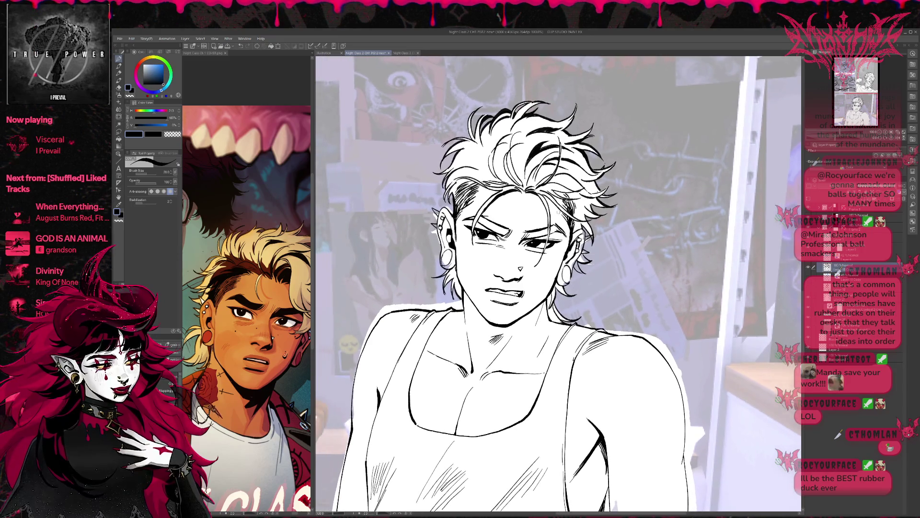
{"action": "key", "text": "e"}
{"action": "key", "text": "p"}
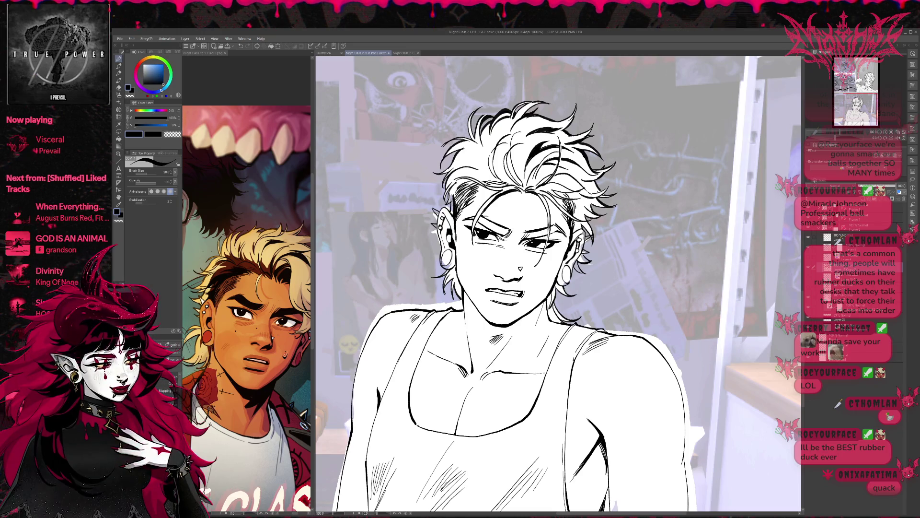
{"action": "left_click_drag", "start_coordinate": [479, 239], "coordinate": [465, 239]}
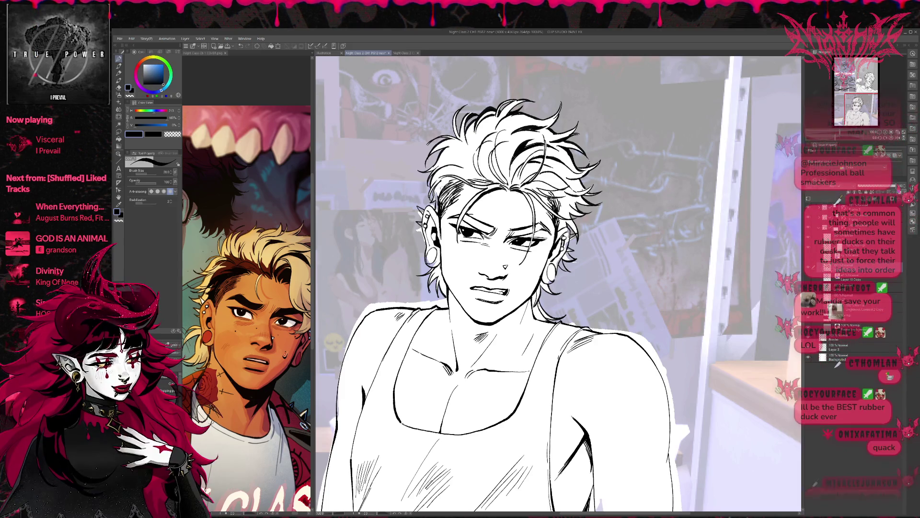
{"action": "key", "text": "e"}
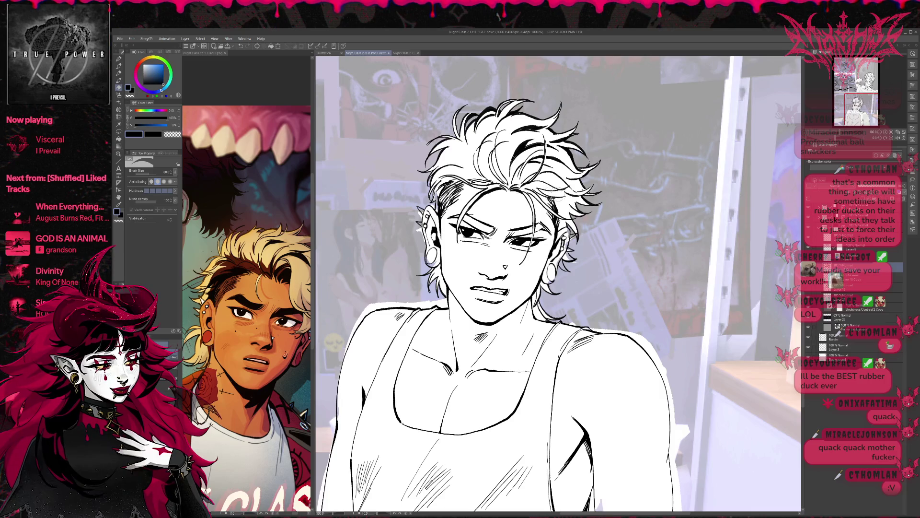
{"action": "key", "text": "p"}
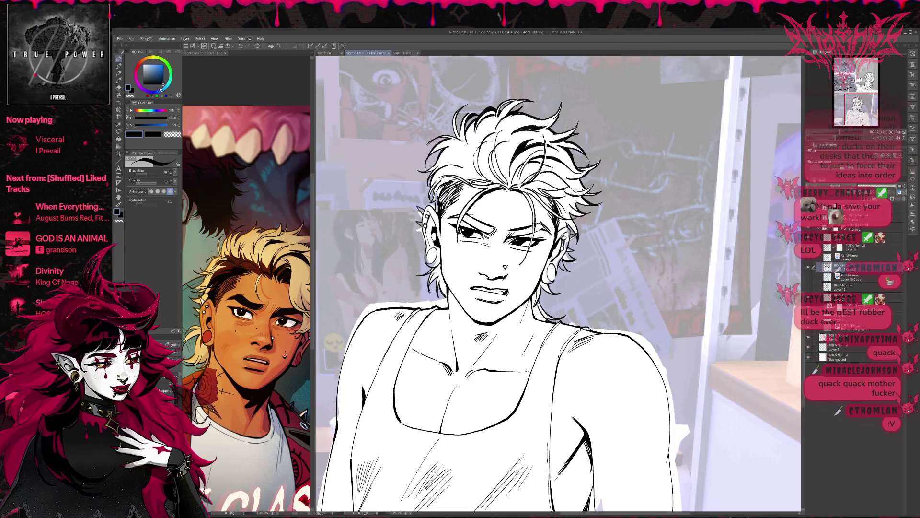
- Compare the torso linework by hiding and reshowing its layer, then mirror the canvas
{"action": "left_click_drag", "start_coordinate": [556, 283], "coordinate": [562, 285]}
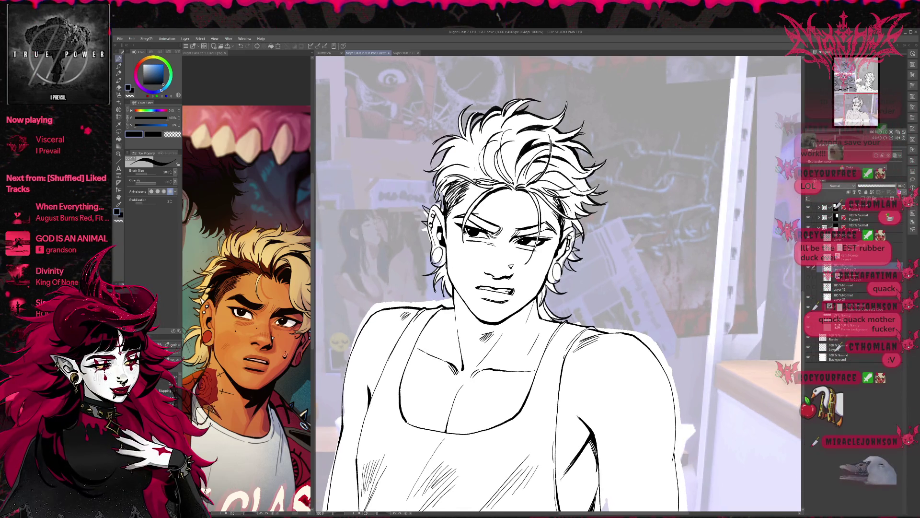
{"action": "left_click_drag", "start_coordinate": [621, 219], "coordinate": [615, 218]}
{"action": "key", "text": "e"}
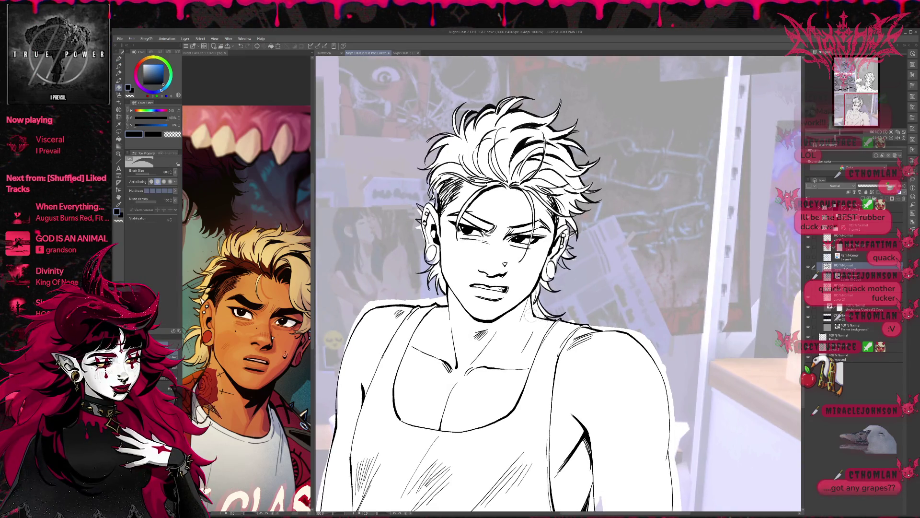
{"action": "left_click", "coordinate": [809, 249]}
{"action": "left_click", "coordinate": [809, 239]}
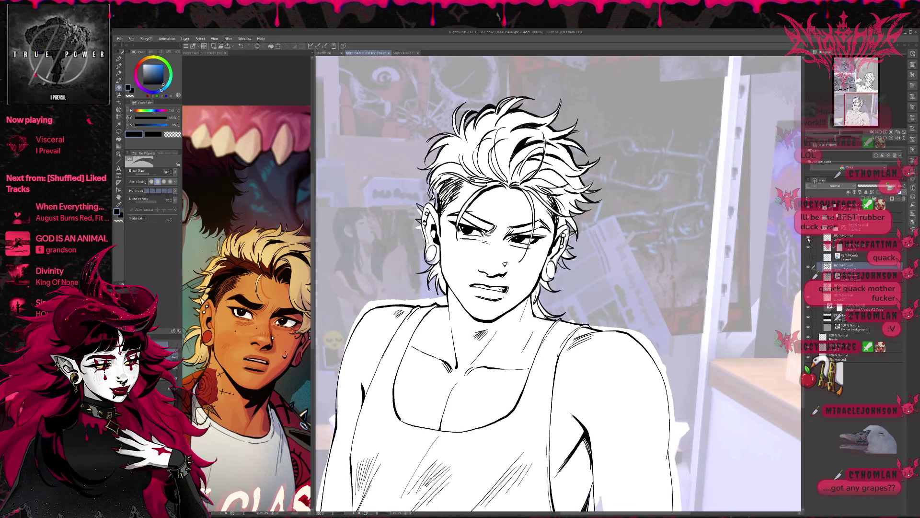
{"action": "key", "text": "h"}
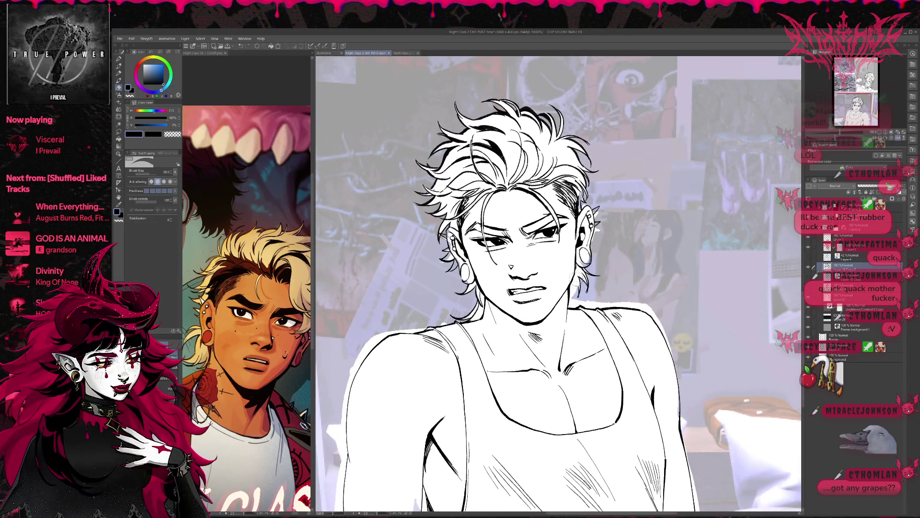
- Toggle the arm and collarbone layer's visibility twice, then make Layer 5 the working layer
{"action": "key", "text": "p"}
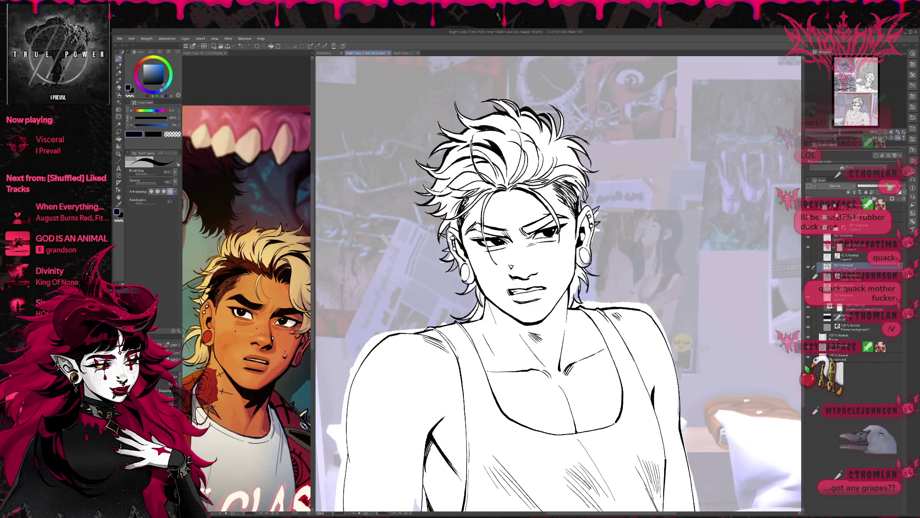
{"action": "key", "text": "e"}
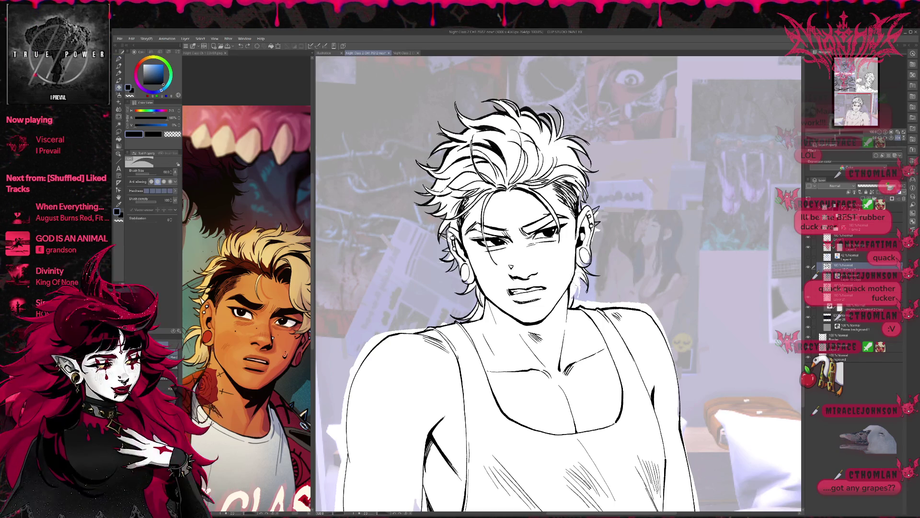
{"action": "key", "text": "p"}
{"action": "key", "text": "e"}
{"action": "left_click", "coordinate": [808, 249]}
{"action": "left_click", "coordinate": [808, 248]}
{"action": "left_click", "coordinate": [808, 246]}
{"action": "left_click", "coordinate": [809, 246]}
{"action": "left_click", "coordinate": [819, 246]}
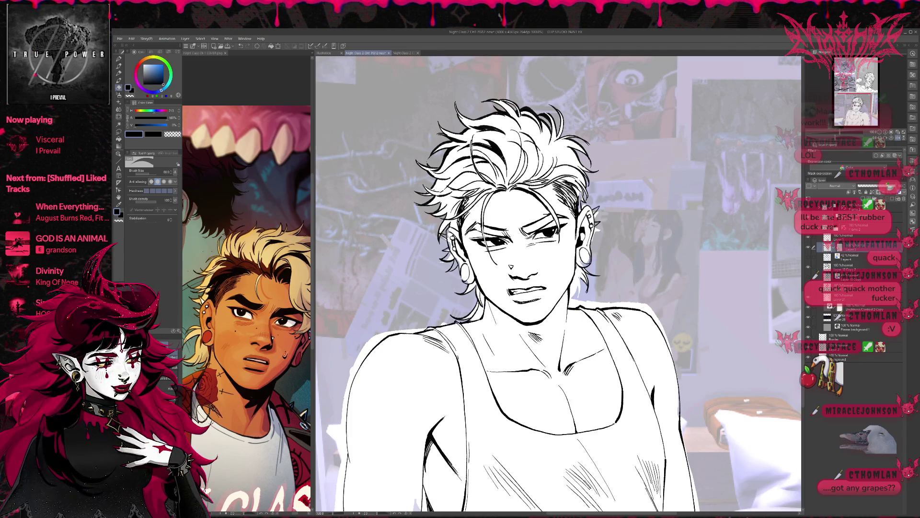
{"action": "key", "text": "p"}
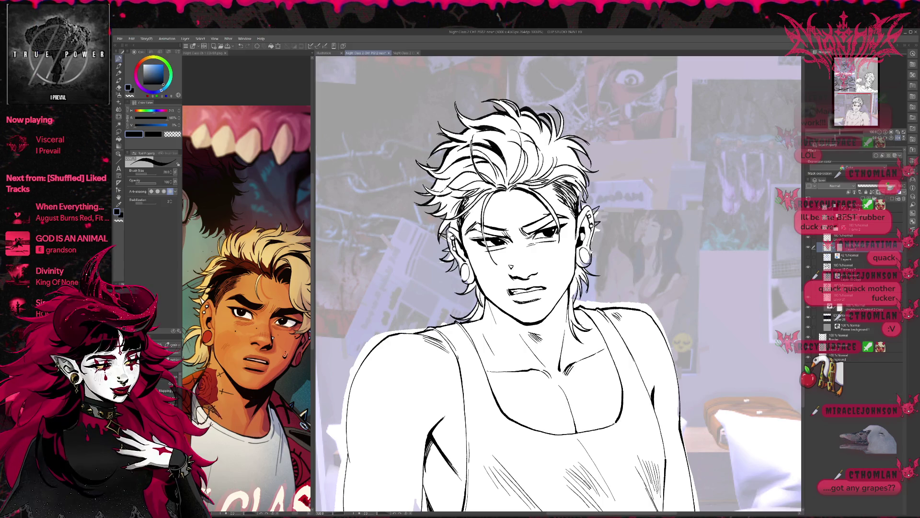
- Zoom in and check the hair and ear linework by hiding and reshowing its layer
{"action": "scroll", "coordinate": [601, 259], "scroll_direction": "up", "scroll_amount": 1}
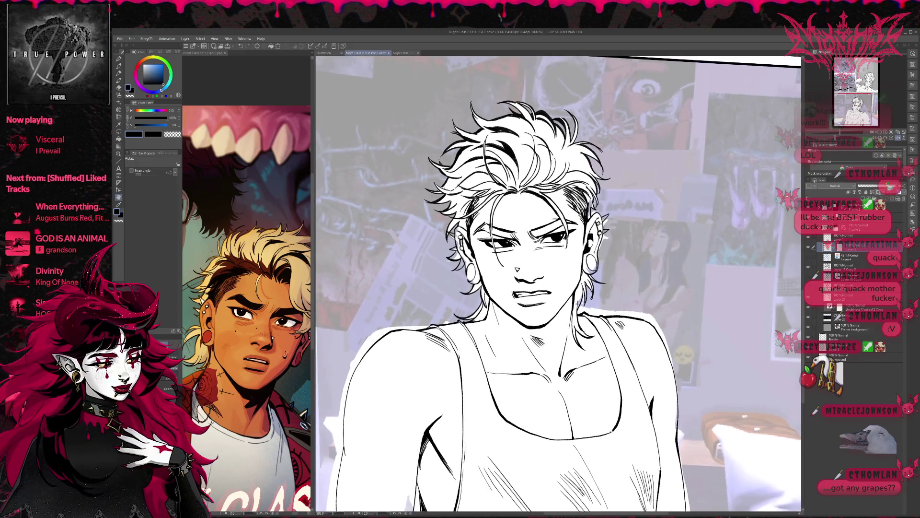
{"action": "key", "text": "e"}
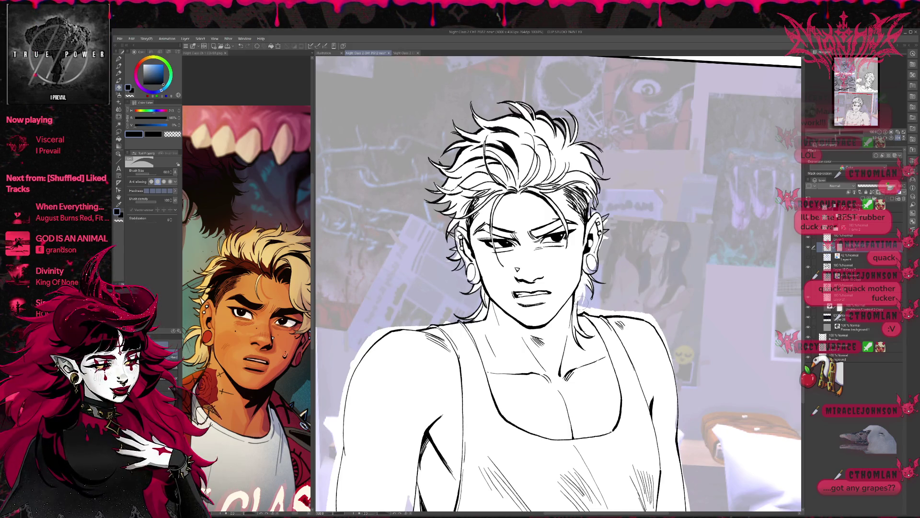
{"action": "left_click", "coordinate": [808, 247]}
{"action": "left_click", "coordinate": [808, 246]}
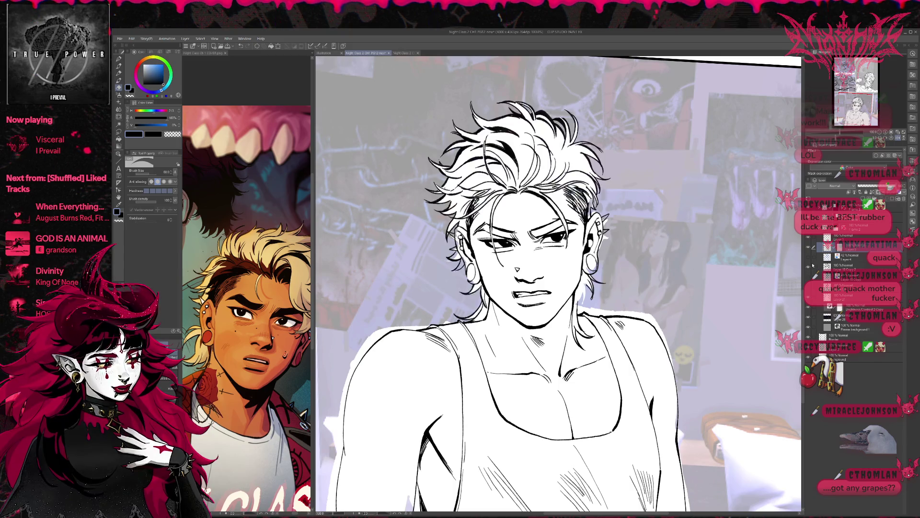
- Switch to another layer and turn the drawing back to its normal orientation
{"action": "left_click", "coordinate": [843, 264]}
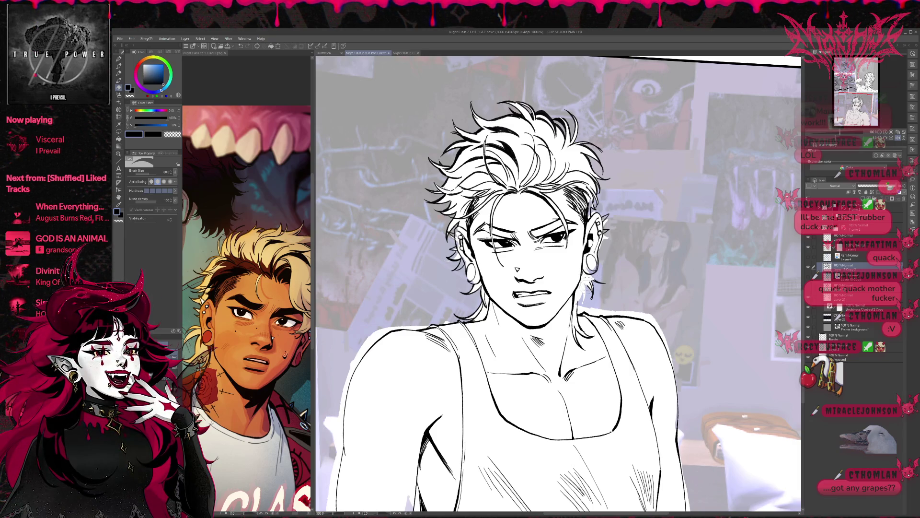
{"action": "key", "text": "p"}
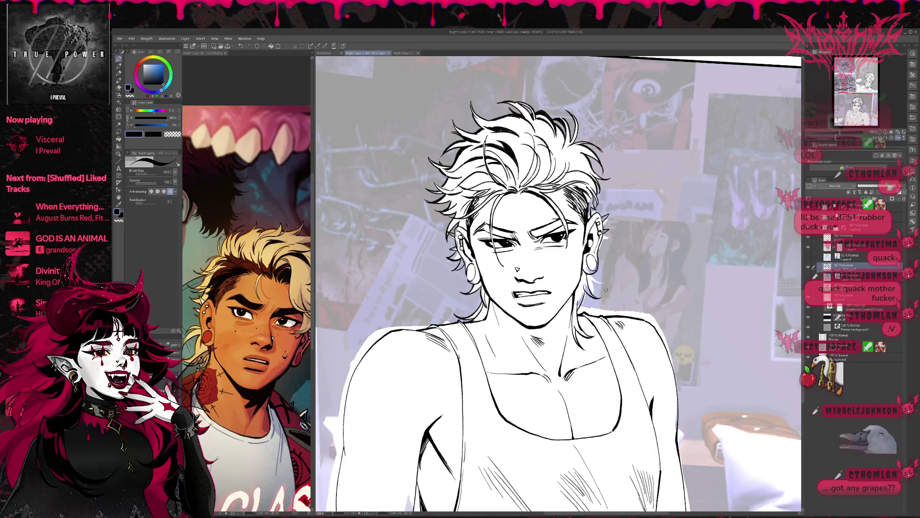
{"action": "mouse_move", "coordinate": [558, 288]}
{"action": "left_mouse_down"}
{"action": "mouse_move", "coordinate": [635, 288]}
{"action": "mouse_move", "coordinate": [620, 282]}
{"action": "mouse_move", "coordinate": [518, 302]}
{"action": "mouse_move", "coordinate": [546, 254]}
{"action": "left_mouse_up"}
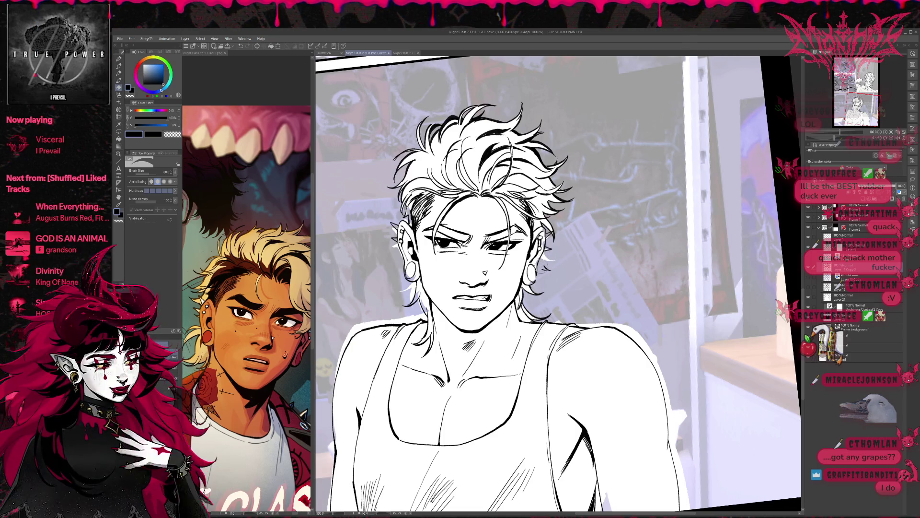
{"action": "key", "text": "p"}
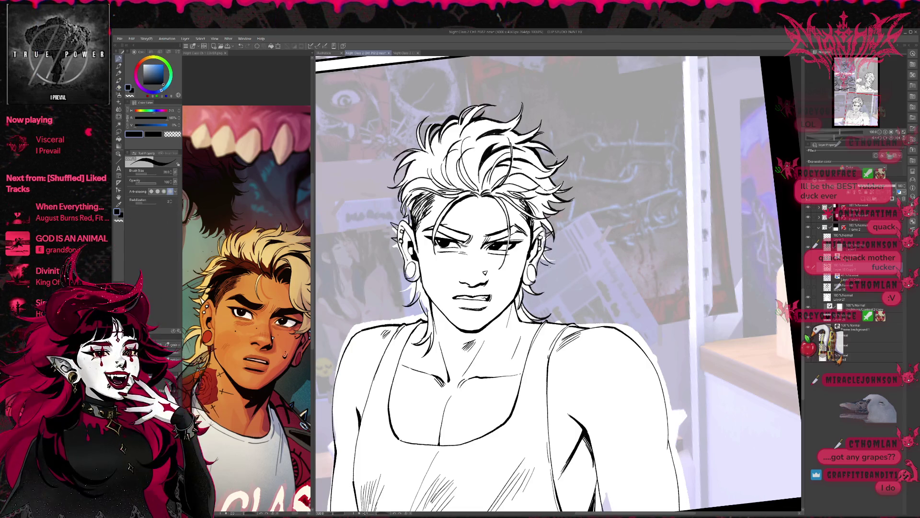
- Rotate the canvas view slightly and duplicate the current linework layer
{"action": "key", "text": "r"}
{"action": "mouse_move", "coordinate": [562, 256]}
{"action": "left_mouse_down"}
{"action": "mouse_move", "coordinate": [595, 225]}
{"action": "mouse_move", "coordinate": [611, 278]}
{"action": "left_mouse_up"}
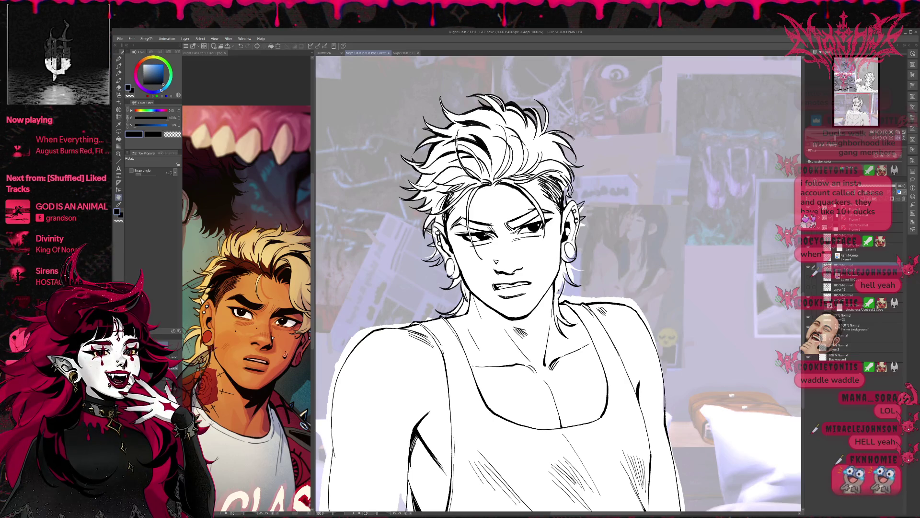
{"action": "key", "text": "ctrl+j"}
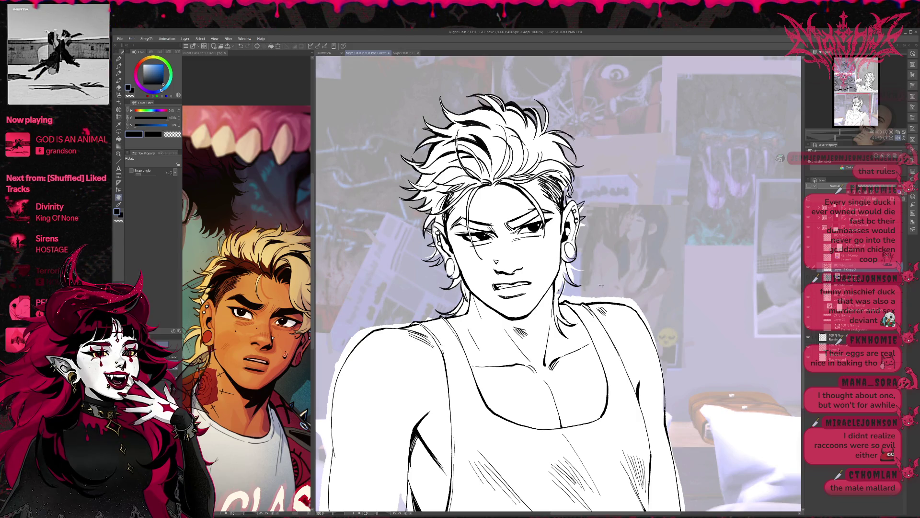
- Turn on the light-blue rough sketch layer so it shows over the inked character
{"action": "key", "text": "p"}
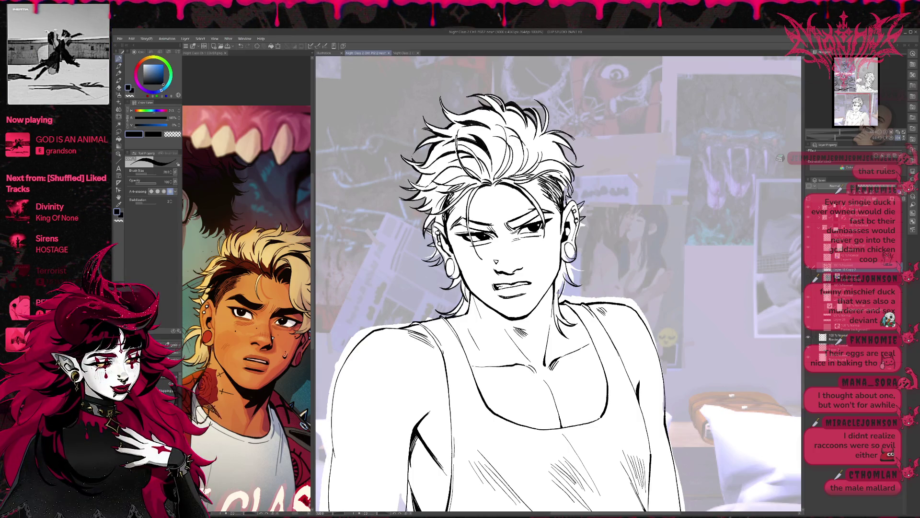
{"action": "left_click", "coordinate": [809, 261]}
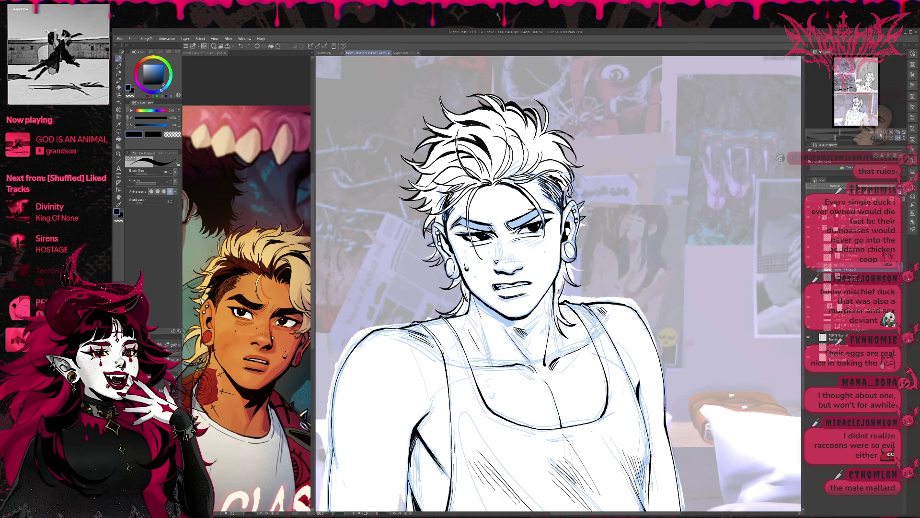
- View the character within the whole comic page, then mirror the canvas and zoom back to 100%
{"action": "key", "text": "ctrl+minus"}
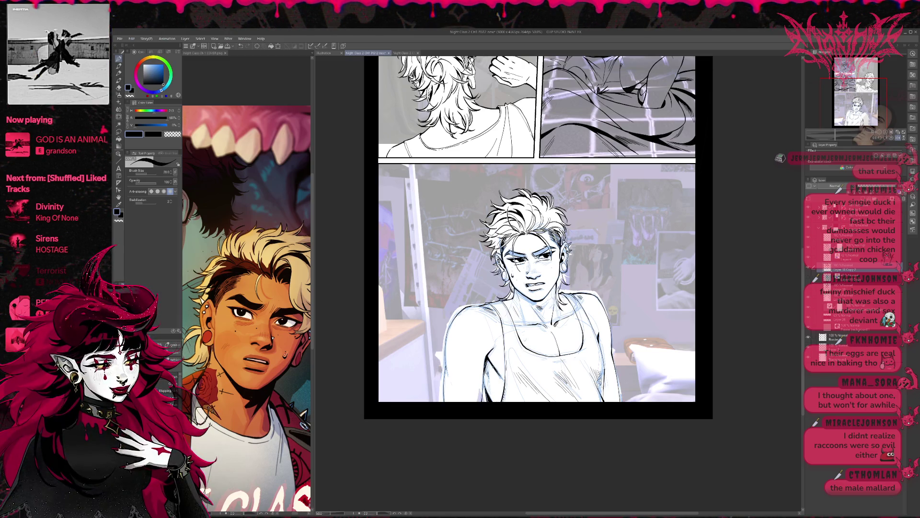
{"action": "left_click", "coordinate": [898, 138]}
{"action": "left_click", "coordinate": [885, 133]}
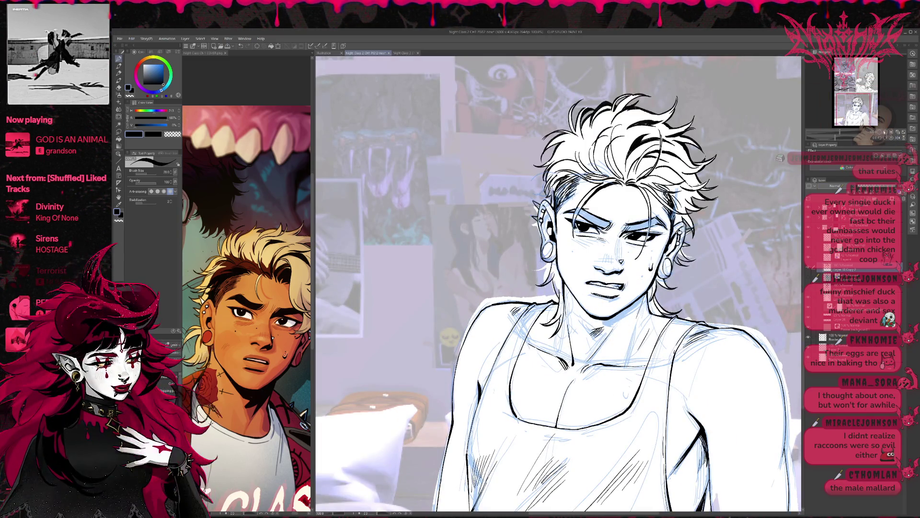
- Zoom in and ink small sweat drops on the chest and the shoulder
{"action": "left_click", "coordinate": [885, 133]}
{"action": "left_click_drag", "start_coordinate": [661, 445], "coordinate": [662, 458]}
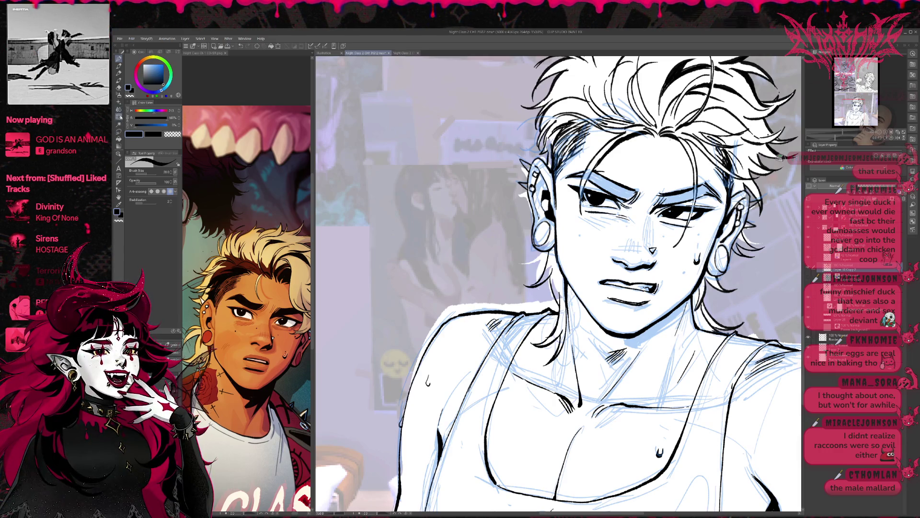
{"action": "left_click", "coordinate": [119, 88]}
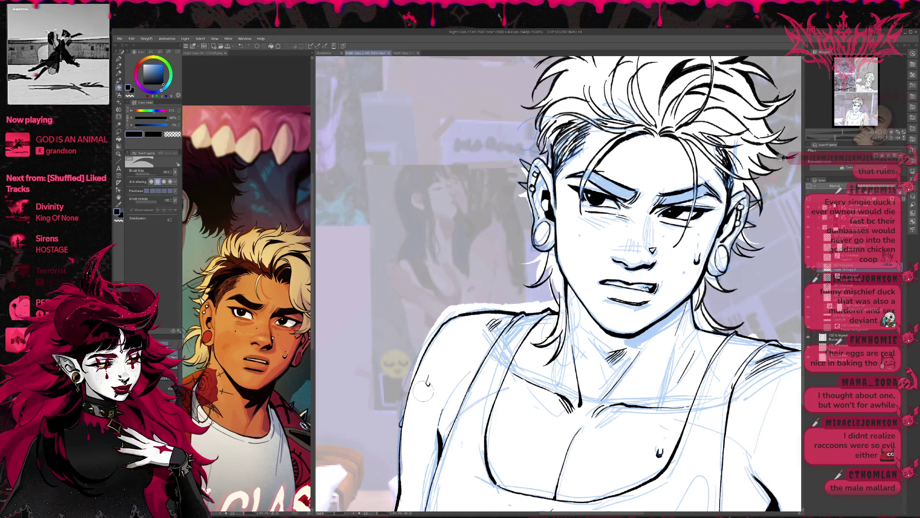
{"action": "key", "text": "p"}
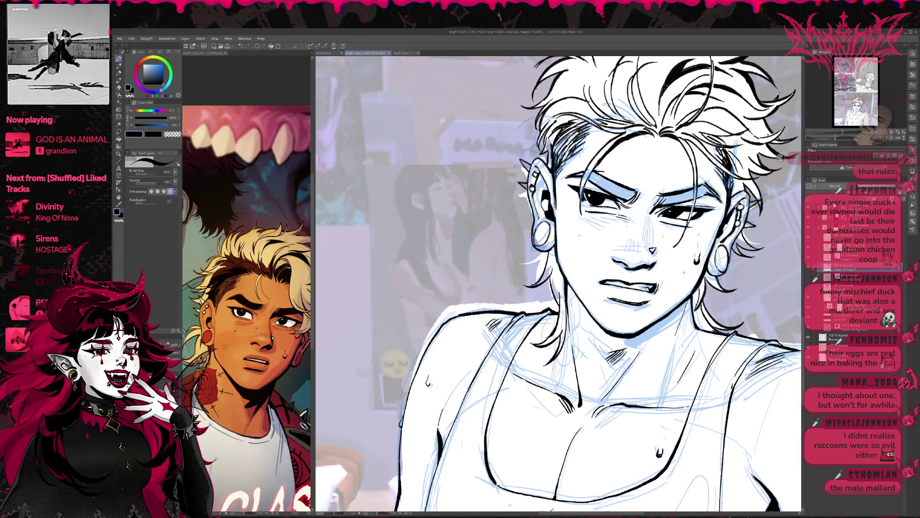
{"action": "left_click_drag", "start_coordinate": [426, 380], "coordinate": [429, 387]}
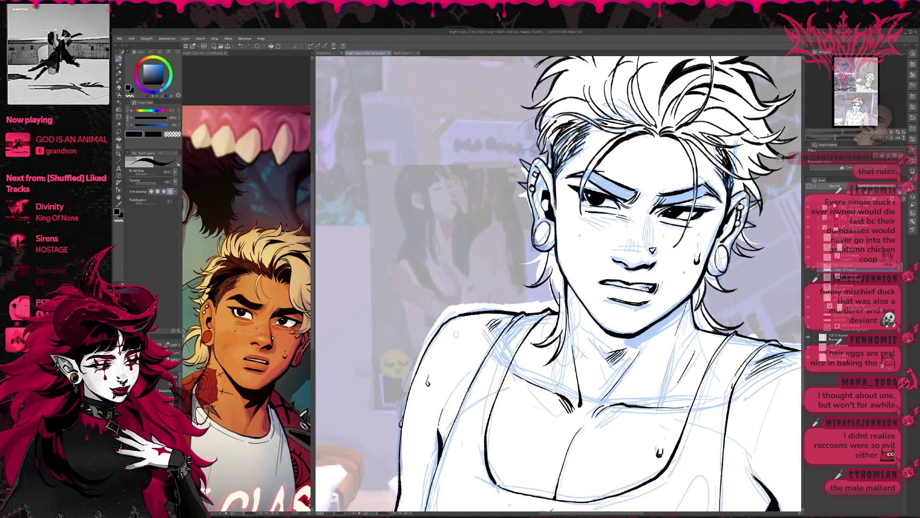
{"action": "mouse_move", "coordinate": [744, 434]}
{"action": "left_mouse_down"}
{"action": "mouse_move", "coordinate": [716, 404]}
{"action": "mouse_move", "coordinate": [591, 367]}
{"action": "left_mouse_up"}
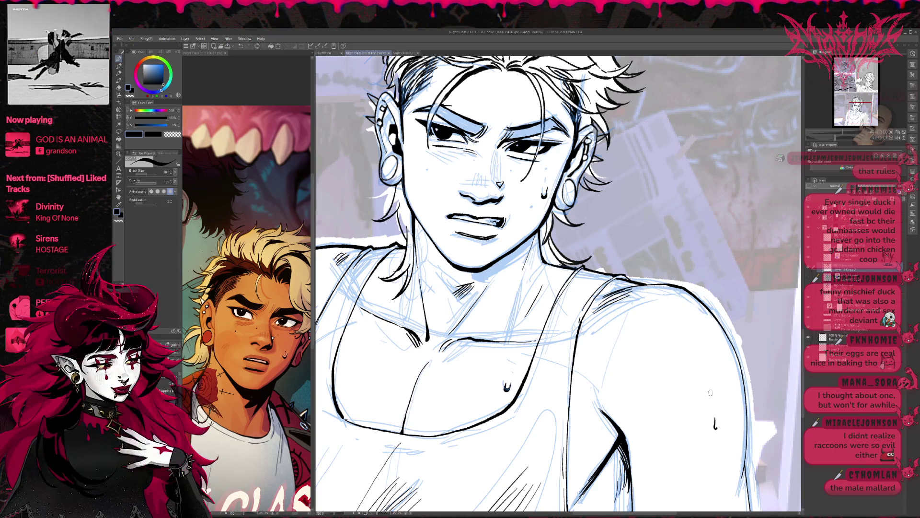
- Trim the chest sweat drop and redraw it with a fuller outline
{"action": "key", "text": "e"}
{"action": "key", "text": "p"}
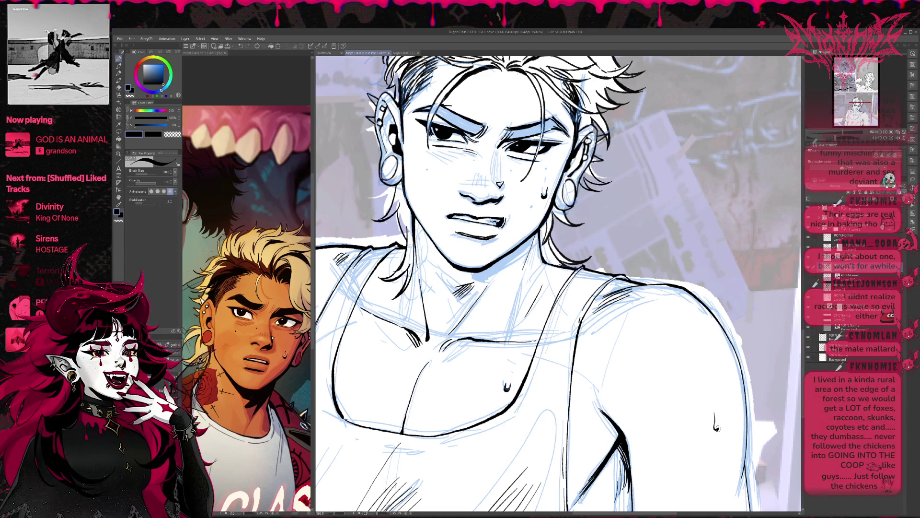
{"action": "left_click_drag", "start_coordinate": [717, 428], "coordinate": [755, 374]}
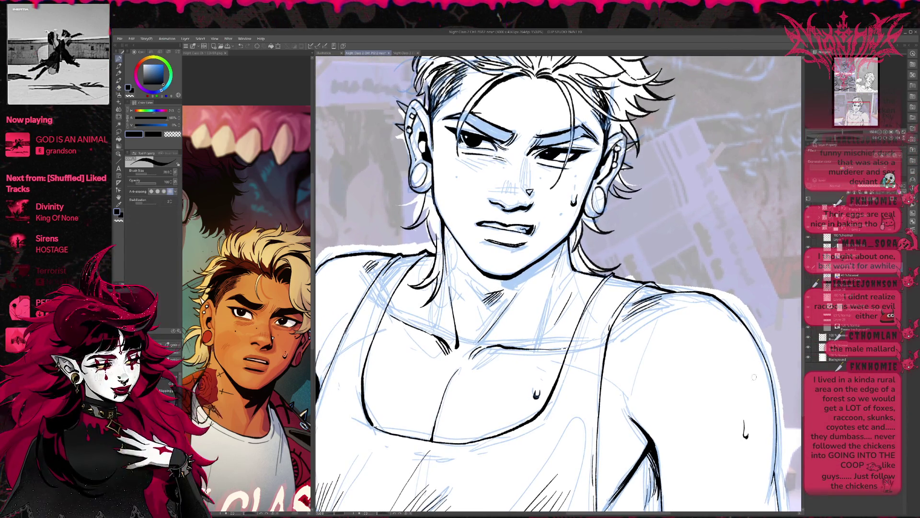
{"action": "scroll", "coordinate": [703, 348], "scroll_direction": "down", "scroll_amount": 5}
{"action": "key", "text": "e"}
{"action": "left_click_drag", "start_coordinate": [549, 303], "coordinate": [549, 297]}
{"action": "key", "text": "p"}
{"action": "mouse_move", "coordinate": [561, 262]}
{"action": "left_mouse_down"}
{"action": "mouse_move", "coordinate": [575, 262]}
{"action": "mouse_move", "coordinate": [568, 300]}
{"action": "mouse_move", "coordinate": [555, 300]}
{"action": "mouse_move", "coordinate": [560, 282]}
{"action": "left_mouse_up"}
{"action": "key", "text": "e"}
{"action": "key", "text": "p"}
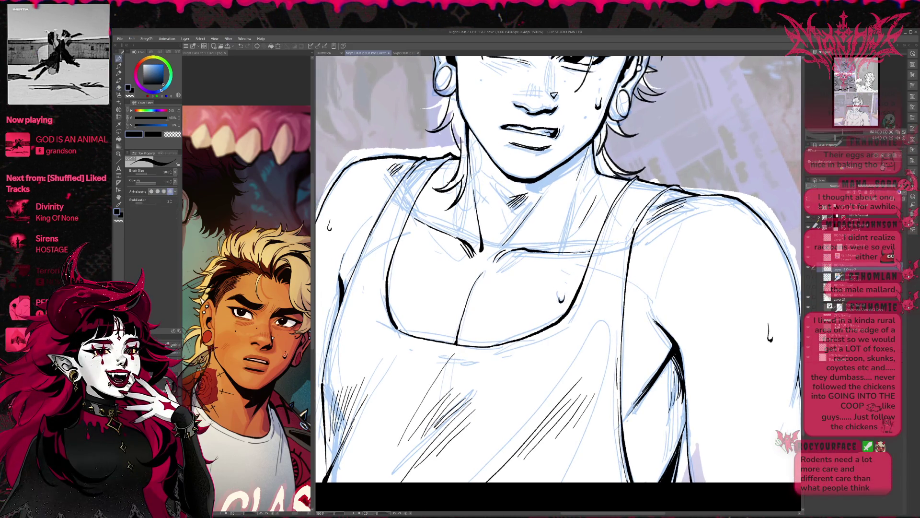
- Pan across the torso and zoom out to 66.7% to see the whole panel
{"action": "mouse_move", "coordinate": [585, 236]}
{"action": "left_mouse_down"}
{"action": "mouse_move", "coordinate": [616, 268]}
{"action": "mouse_move", "coordinate": [652, 275]}
{"action": "left_mouse_up"}
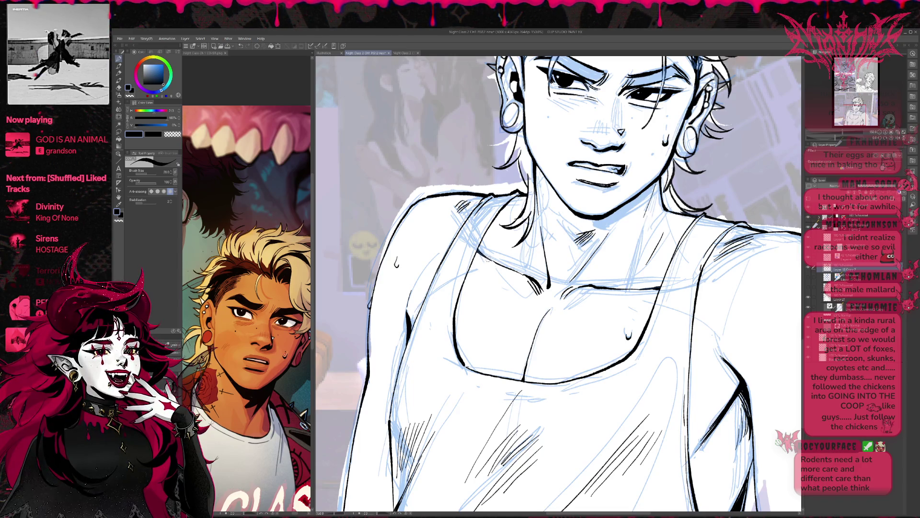
{"action": "left_click_drag", "start_coordinate": [502, 230], "coordinate": [540, 231]}
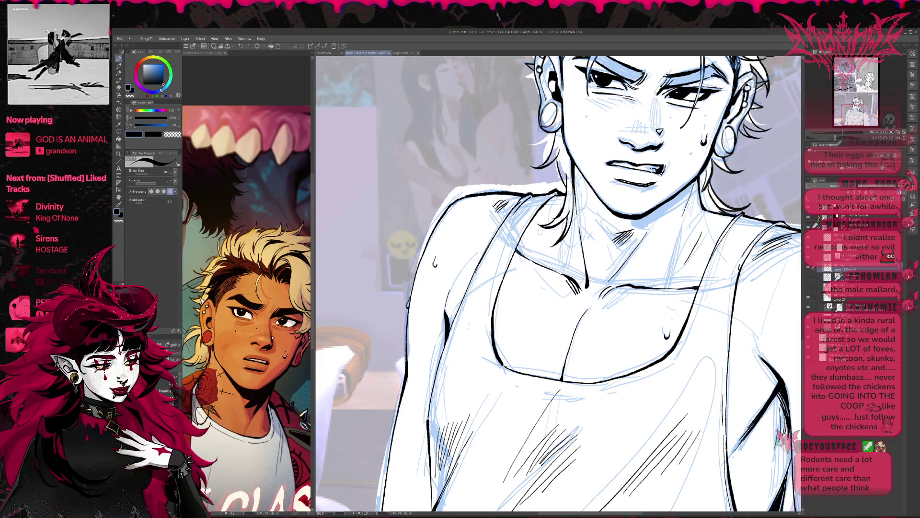
{"action": "key", "text": "ctrl+minus"}
{"action": "key", "text": "ctrl+minus"}
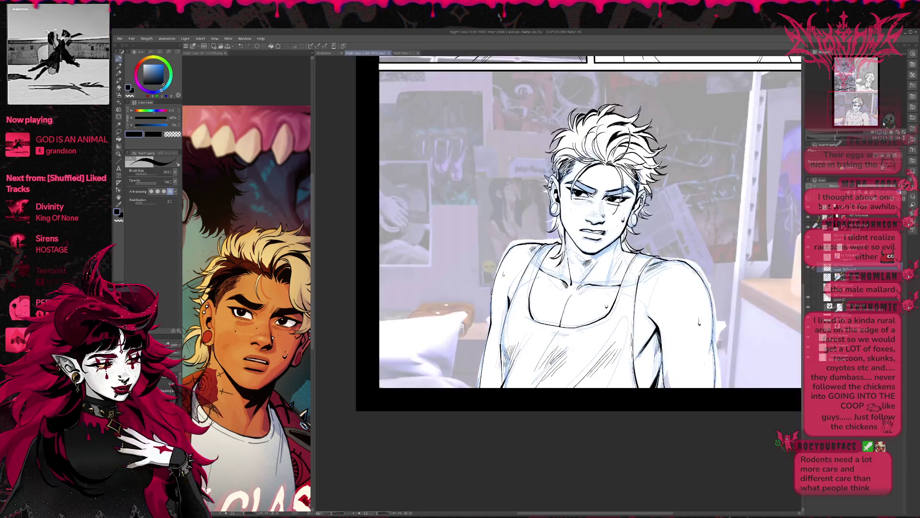
- Zoom back in to 100% on the young man's upper body using the Navigator
{"action": "key", "text": "e"}
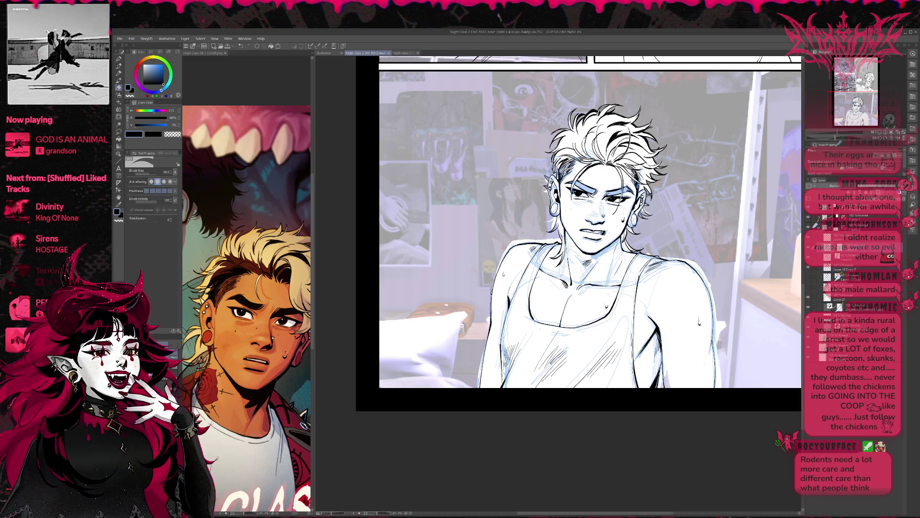
{"action": "key", "text": "p"}
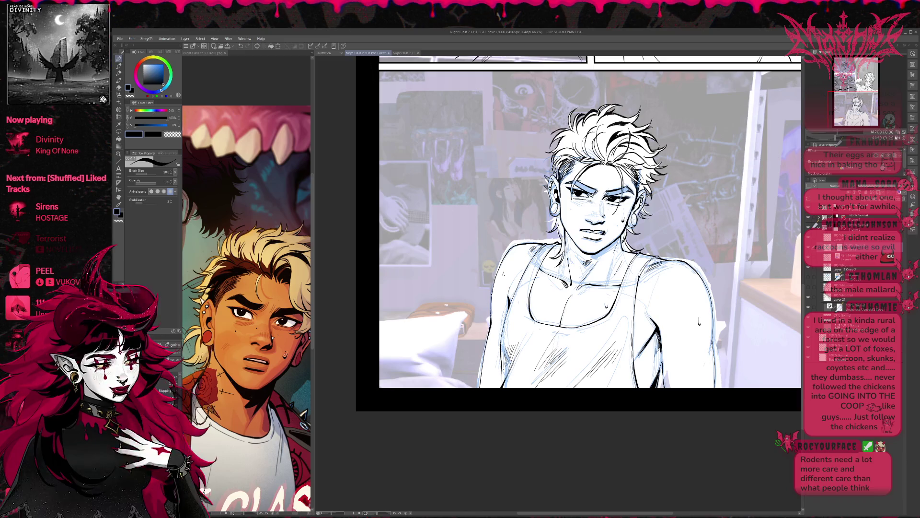
{"action": "left_click", "coordinate": [884, 133]}
{"action": "left_click", "coordinate": [884, 134]}
{"action": "key", "text": "e"}
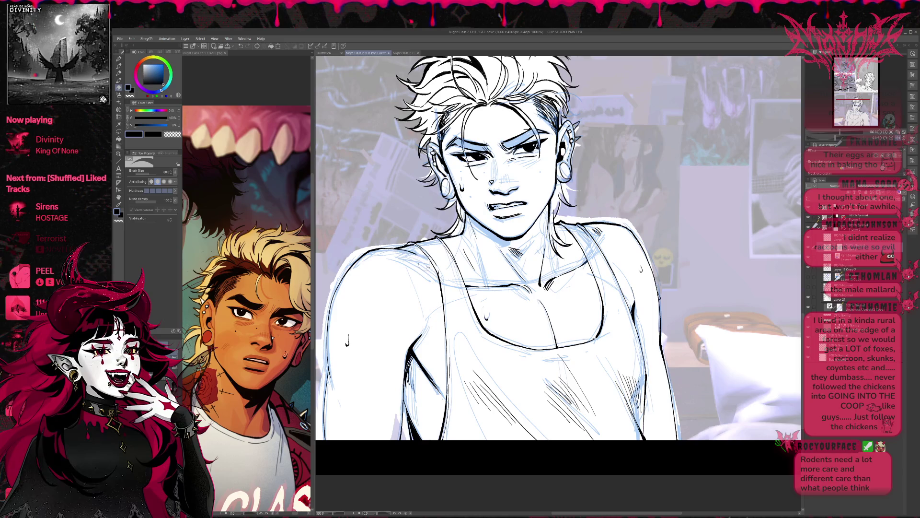
- Zoom in close and try short hatching strokes on the shoulder, then erase them
{"action": "key", "text": "p"}
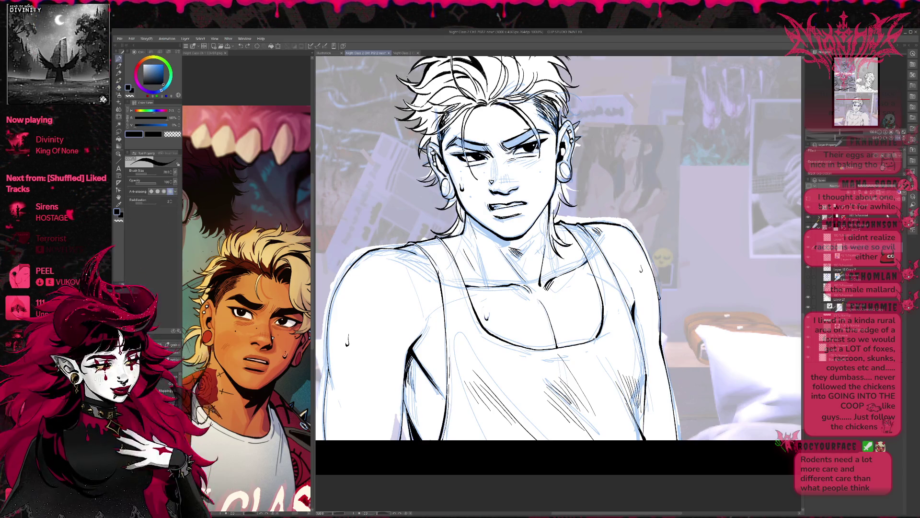
{"action": "left_click", "coordinate": [886, 133]}
{"action": "left_click", "coordinate": [885, 132]}
{"action": "left_click_drag", "start_coordinate": [590, 268], "coordinate": [546, 290]}
{"action": "key", "text": "e"}
{"action": "key", "text": "p"}
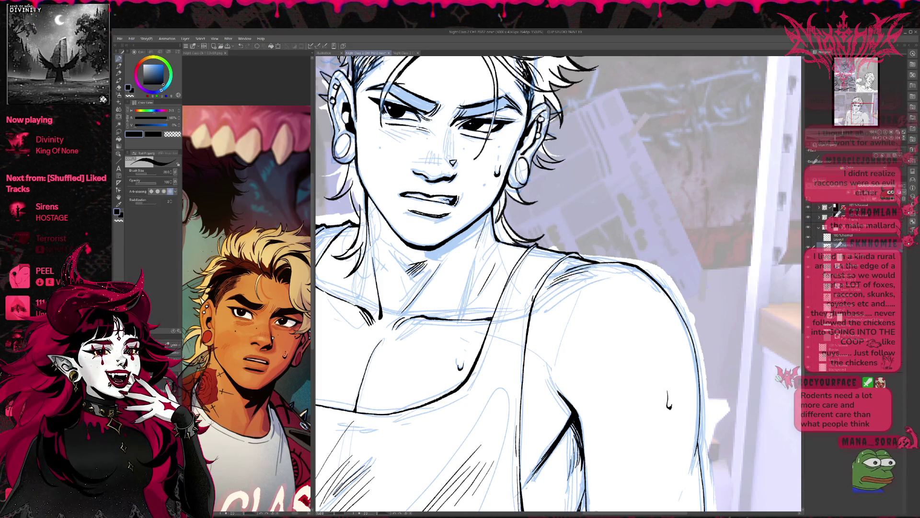
- Rotate the canvas view, save the page with Ctrl+S, and zoom out
{"action": "left_click_drag", "start_coordinate": [578, 264], "coordinate": [607, 262]}
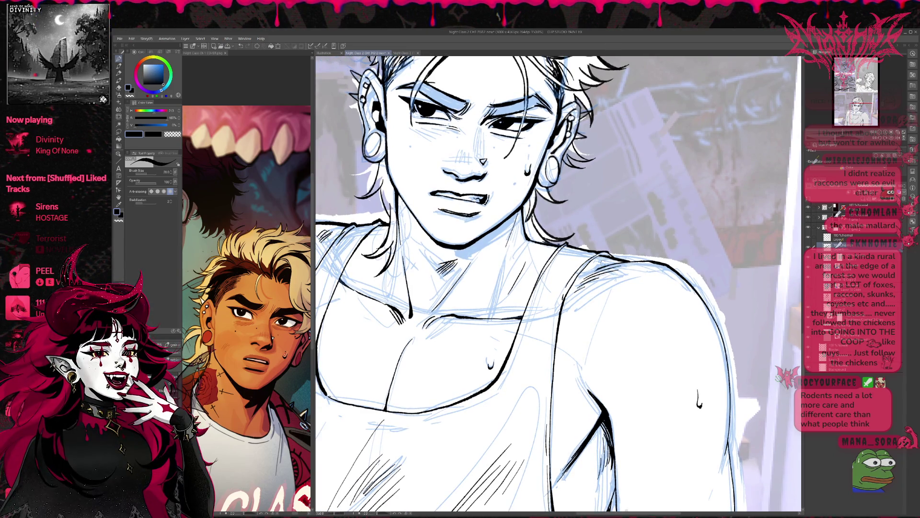
{"action": "key", "text": "minus"}
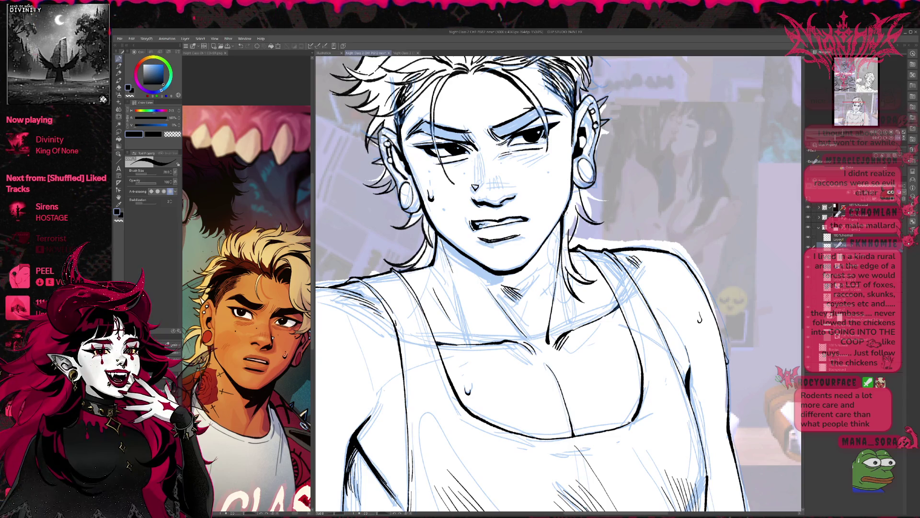
{"action": "key", "text": "ctrl+s"}
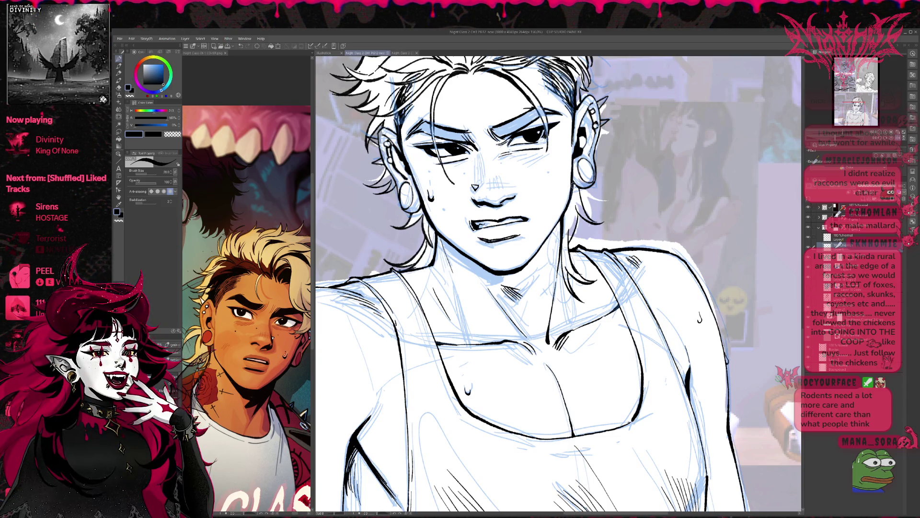
{"action": "left_click", "coordinate": [573, 184]}
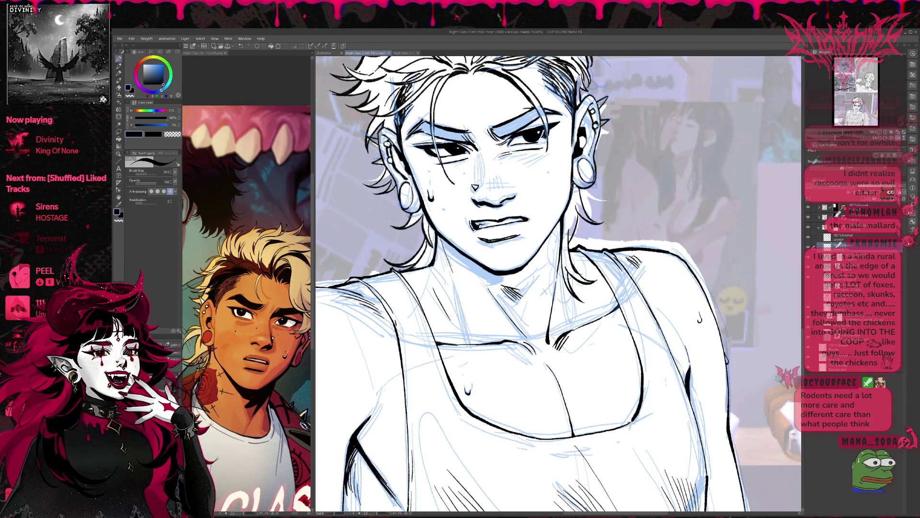
{"action": "key", "text": "ctrl+minus"}
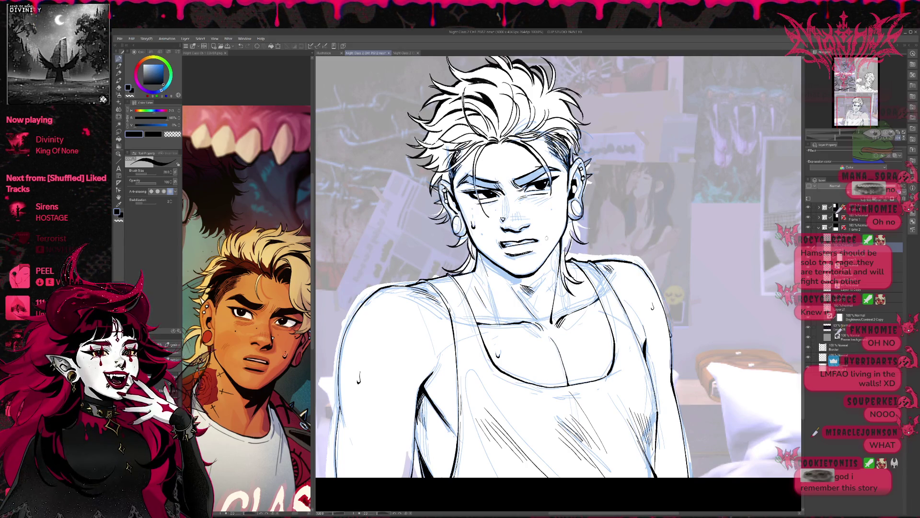
- Scroll the Layer panel while reviewing the whole inked figure
{"action": "scroll", "coordinate": [853, 278], "scroll_direction": "down", "scroll_amount": 2}
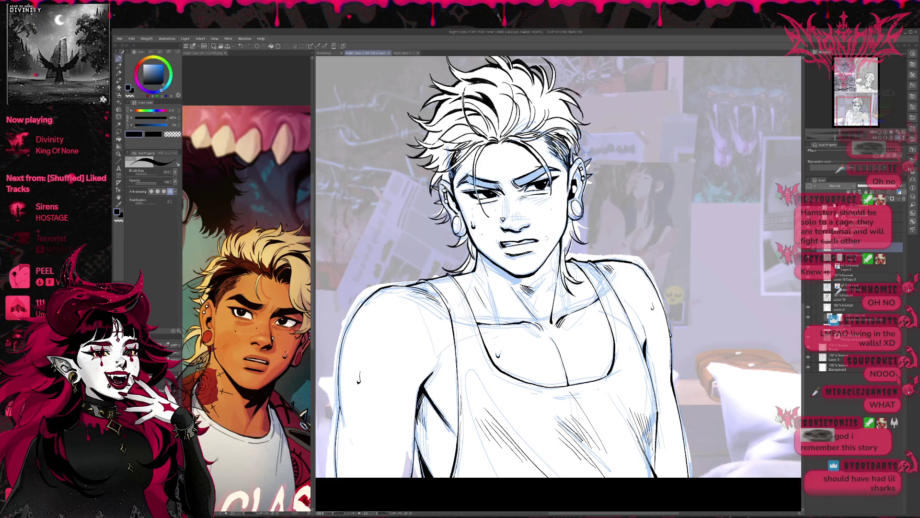
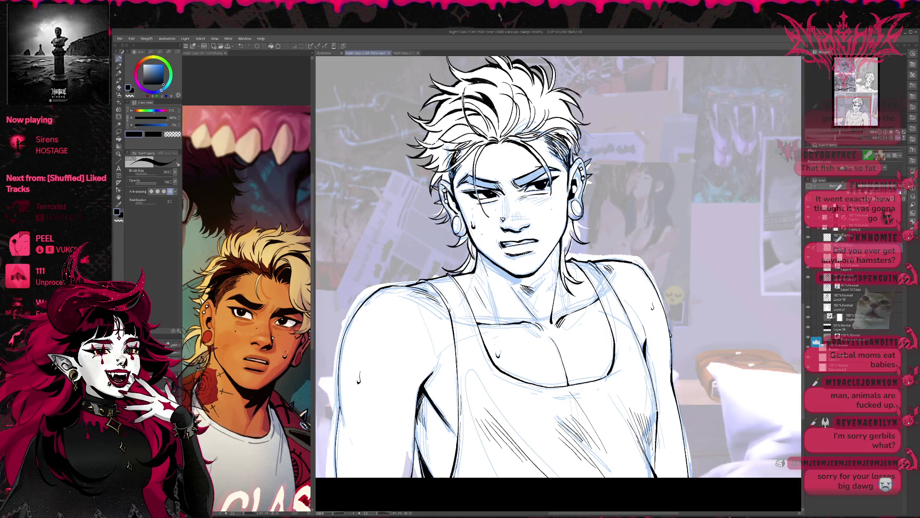
- Reframe and mirror the view to centre the character's face for inking
{"action": "key", "text": "e"}
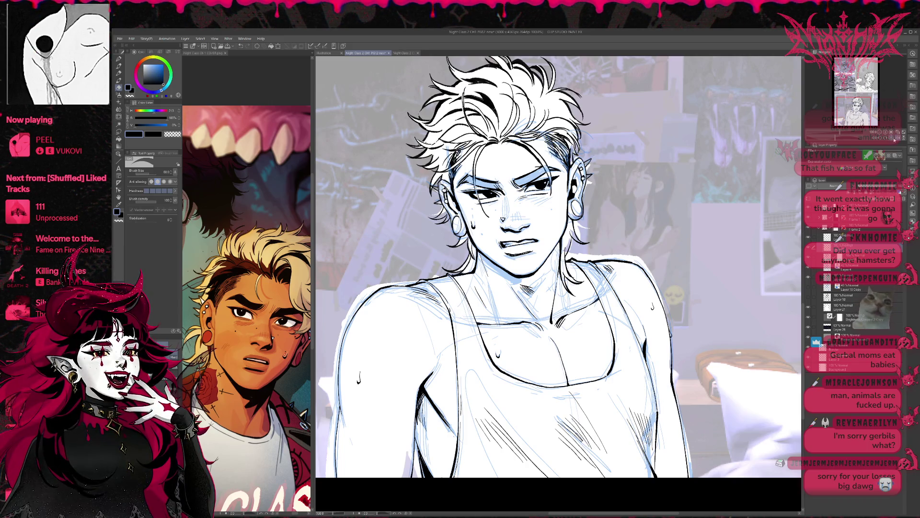
{"action": "left_click_drag", "start_coordinate": [877, 144], "coordinate": [882, 149]}
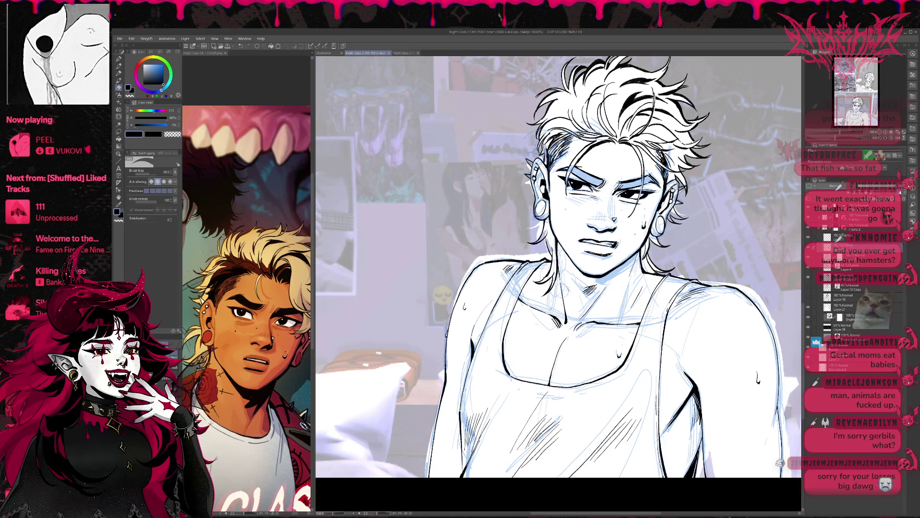
{"action": "left_click_drag", "start_coordinate": [535, 330], "coordinate": [449, 368]}
{"action": "key", "text": "p"}
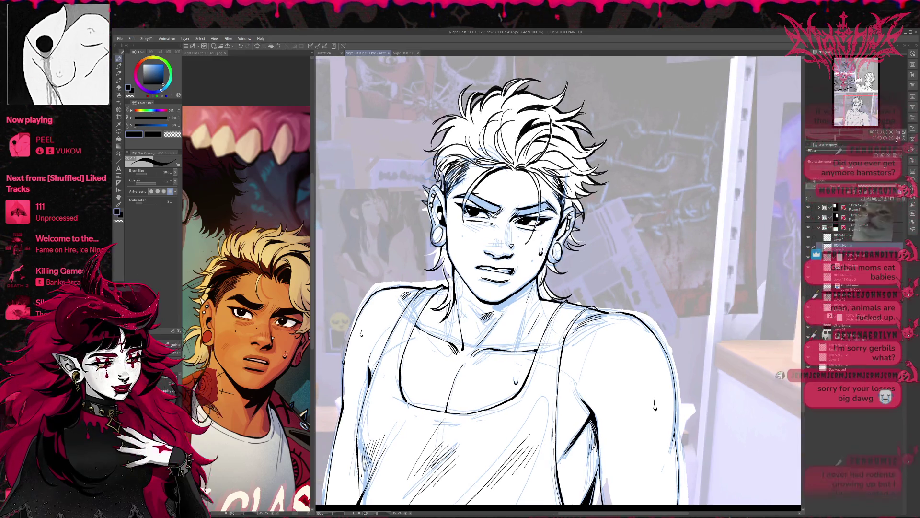
{"action": "key", "text": "h"}
{"action": "left_click_drag", "start_coordinate": [618, 240], "coordinate": [527, 235]}
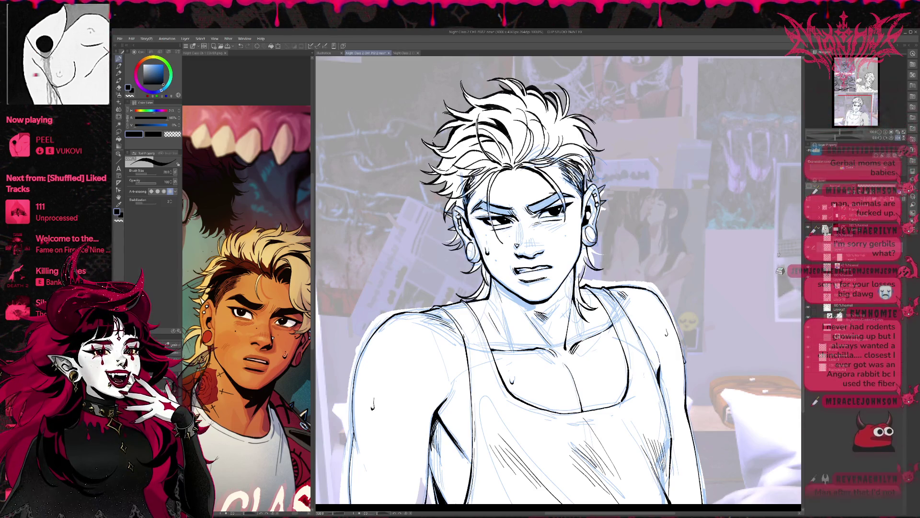
{"action": "scroll", "coordinate": [650, 274], "scroll_direction": "down", "scroll_amount": 3}
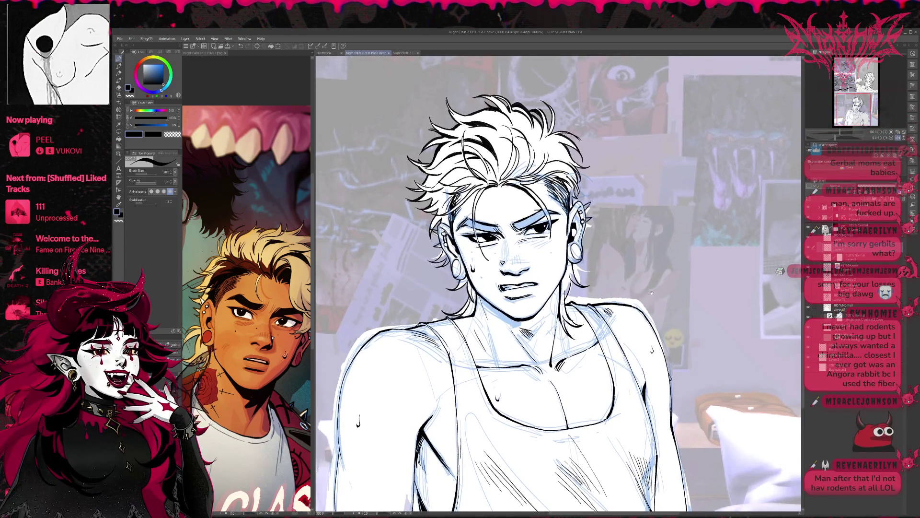
{"action": "scroll", "coordinate": [641, 247], "scroll_direction": "up", "scroll_amount": 2}
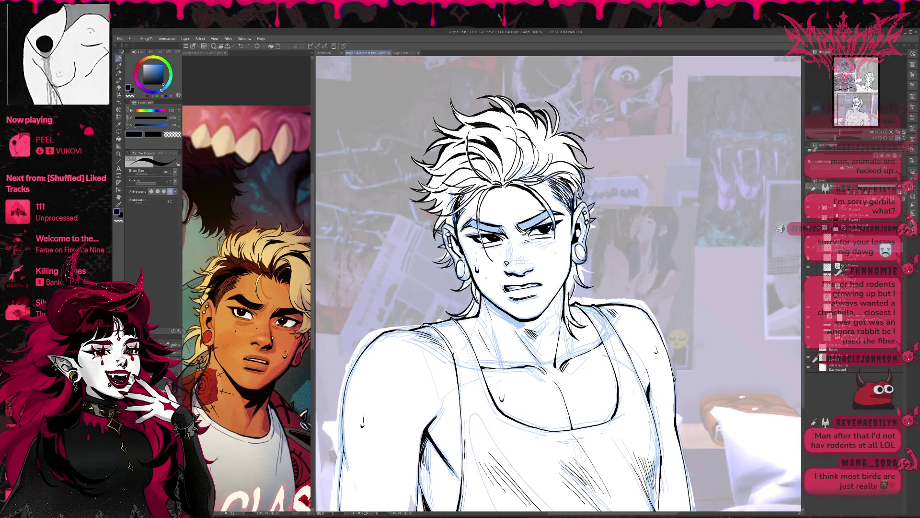
{"action": "scroll", "coordinate": [752, 271], "scroll_direction": "down", "scroll_amount": 3}
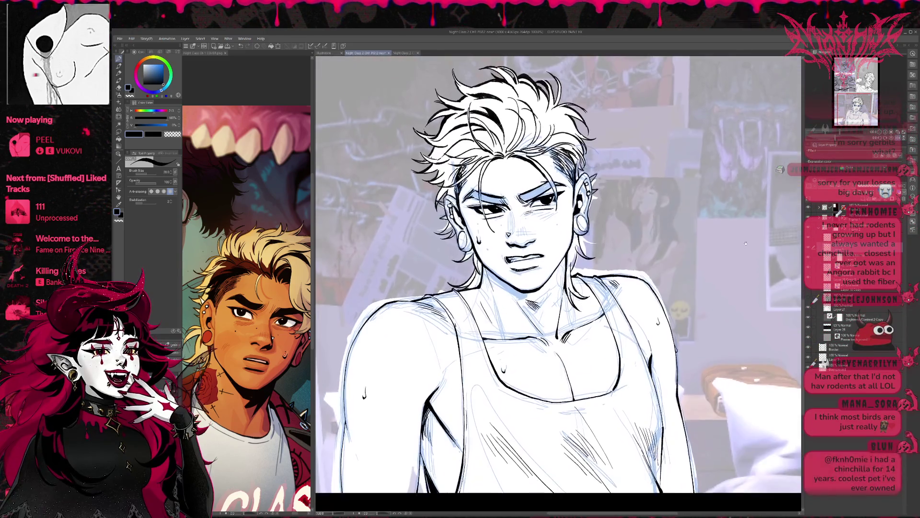
{"action": "scroll", "coordinate": [744, 282], "scroll_direction": "down", "scroll_amount": 1}
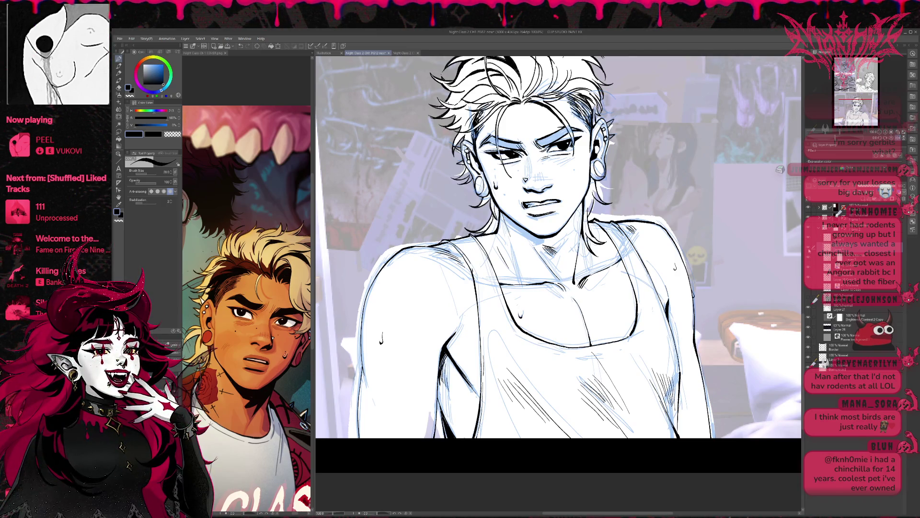
- Switch to a different layer and mirror-check the face
{"action": "left_click", "coordinate": [835, 248]}
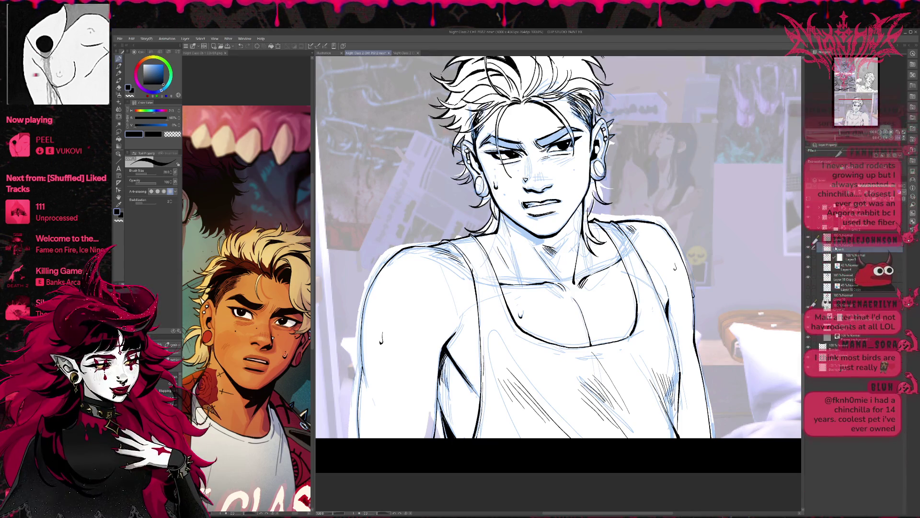
{"action": "scroll", "coordinate": [558, 283], "scroll_direction": "up", "scroll_amount": 5}
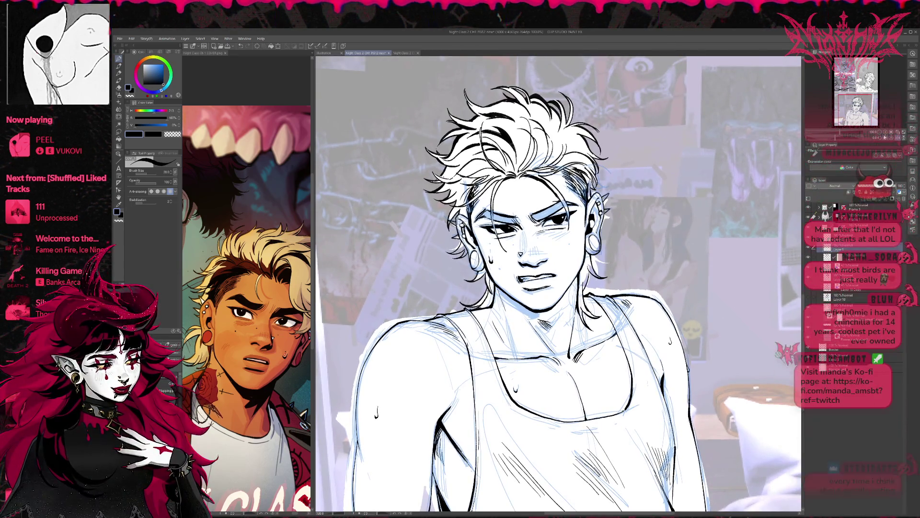
{"action": "scroll", "coordinate": [558, 245], "scroll_direction": "up", "scroll_amount": 3}
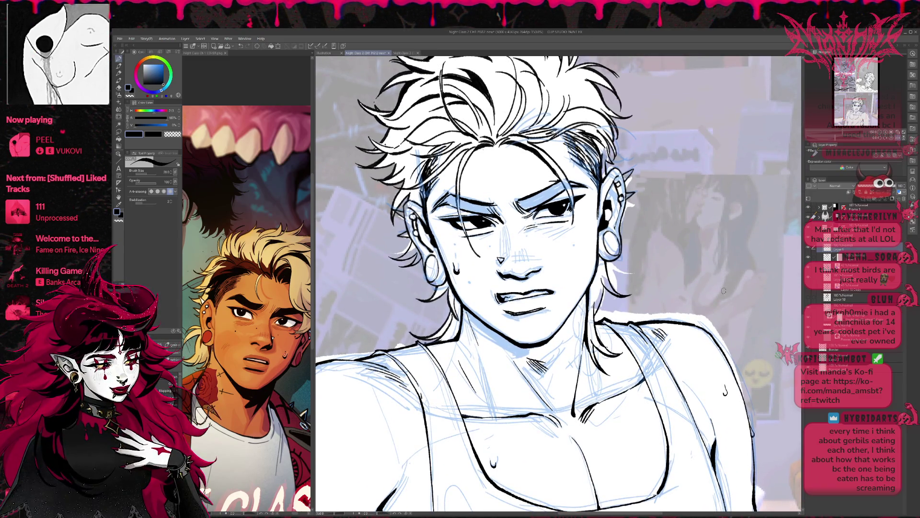
{"action": "scroll", "coordinate": [532, 229], "scroll_direction": "up", "scroll_amount": 1}
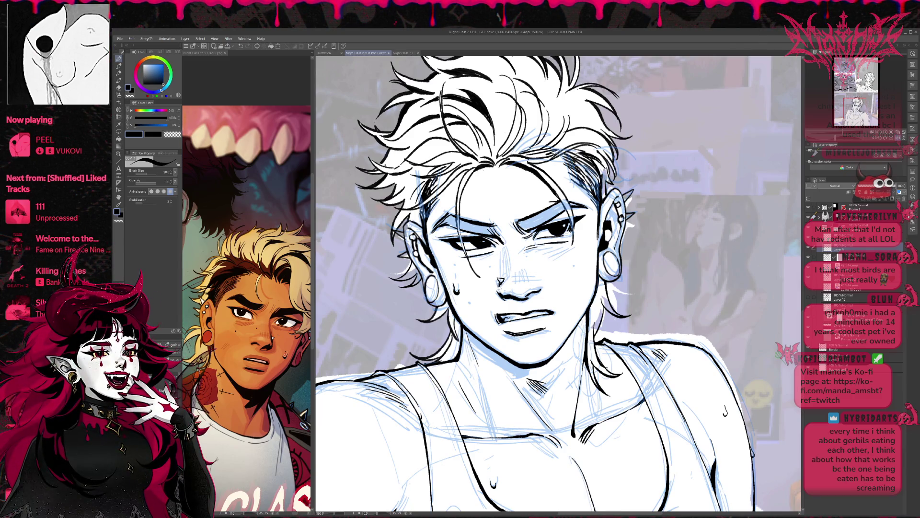
{"action": "left_click_drag", "start_coordinate": [525, 290], "coordinate": [525, 303]}
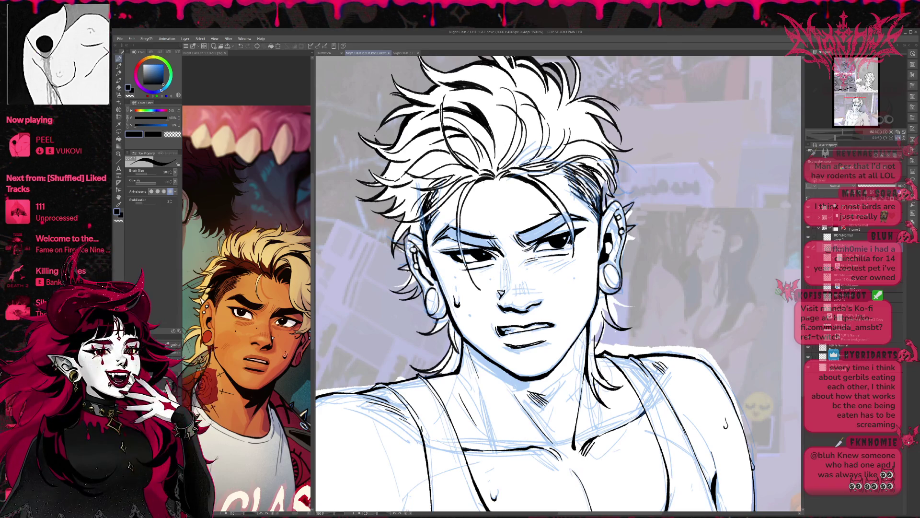
{"action": "left_click", "coordinate": [895, 137]}
{"action": "left_click", "coordinate": [896, 138]}
- Undo the stray line along the nose bridge
{"action": "key", "text": "ctrl+z"}
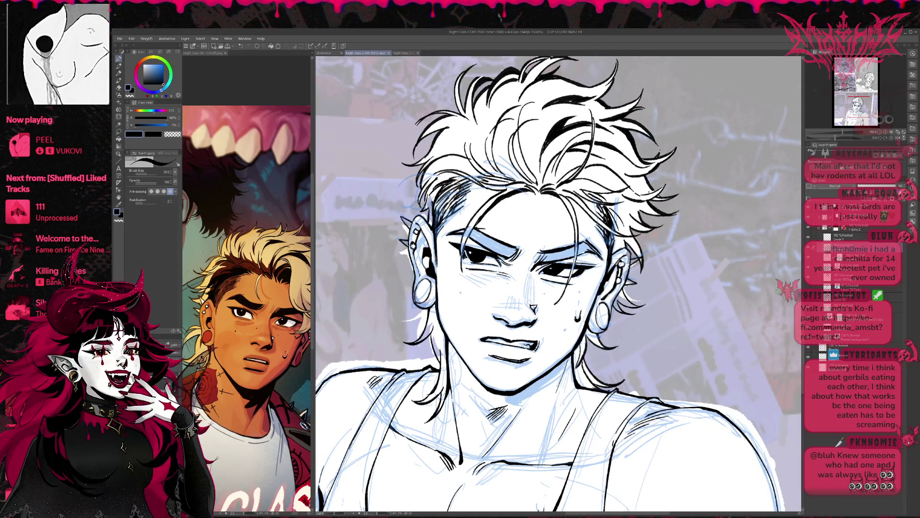
{"action": "key", "text": "e"}
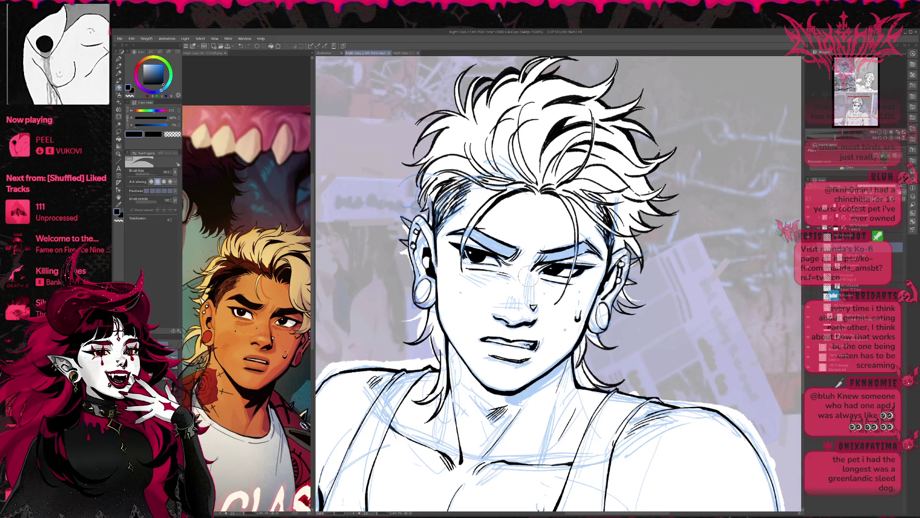
{"action": "key", "text": "p"}
{"action": "key", "text": "e"}
{"action": "key", "text": "p"}
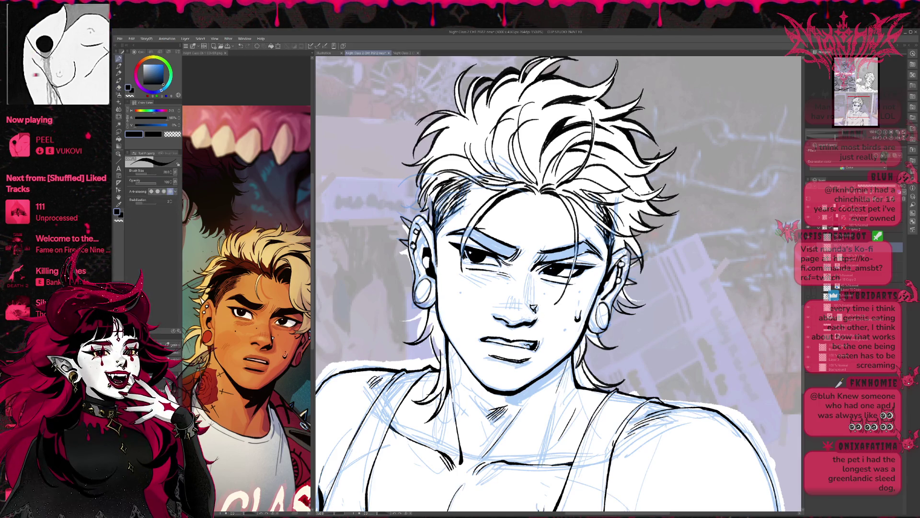
- Rotate the canvas, redraw the short nose line and dot a freckle on the cheek
{"action": "left_click_drag", "start_coordinate": [534, 312], "coordinate": [546, 322]}
{"action": "mouse_move", "coordinate": [321, 450]}
{"action": "left_mouse_down"}
{"action": "mouse_move", "coordinate": [655, 484]}
{"action": "mouse_move", "coordinate": [599, 498]}
{"action": "left_mouse_up"}
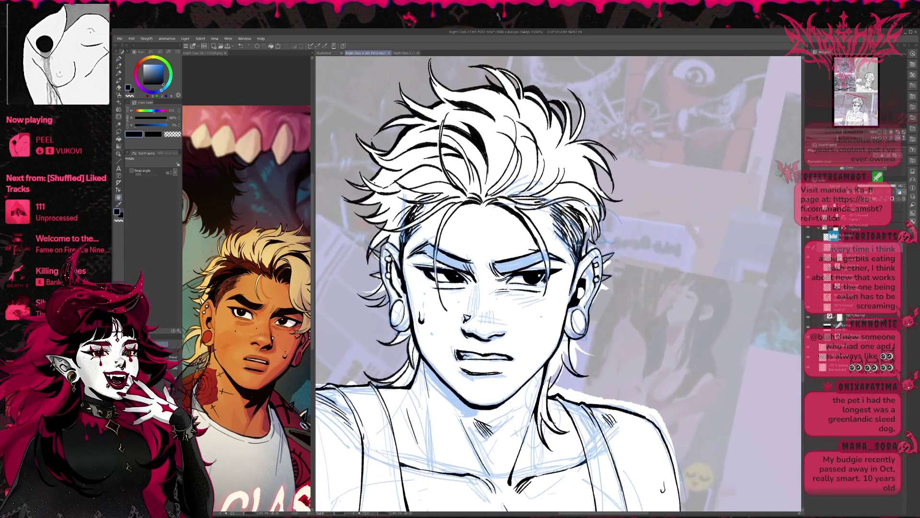
{"action": "mouse_move", "coordinate": [470, 309]}
{"action": "left_mouse_down"}
{"action": "mouse_move", "coordinate": [474, 316]}
{"action": "mouse_move", "coordinate": [557, 263]}
{"action": "mouse_move", "coordinate": [506, 300]}
{"action": "left_mouse_up"}
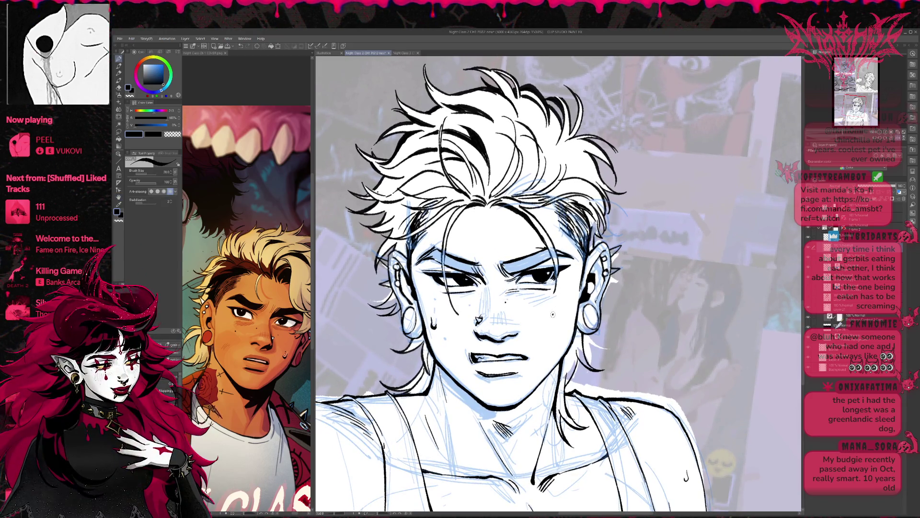
{"action": "left_click", "coordinate": [469, 305]}
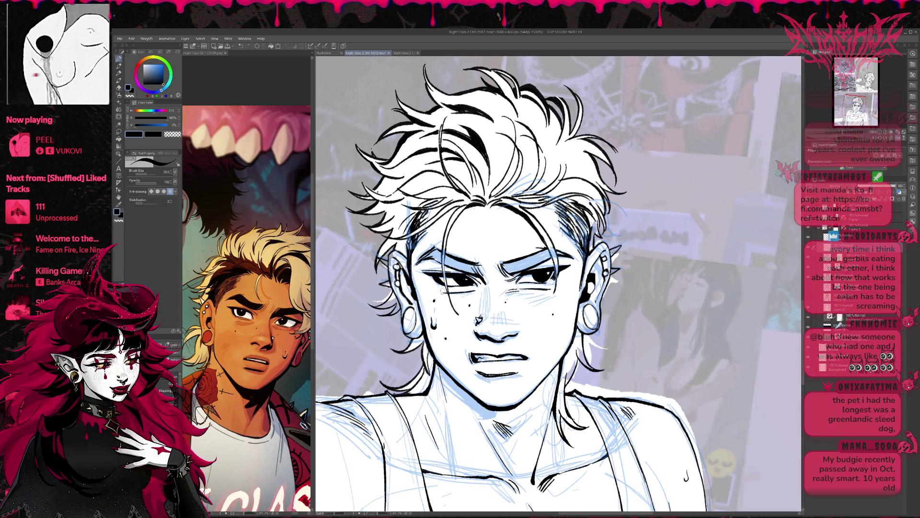
- Rotate the view slightly and mirror it to inspect the face
{"action": "key", "text": "minus"}
{"action": "key", "text": "minus"}
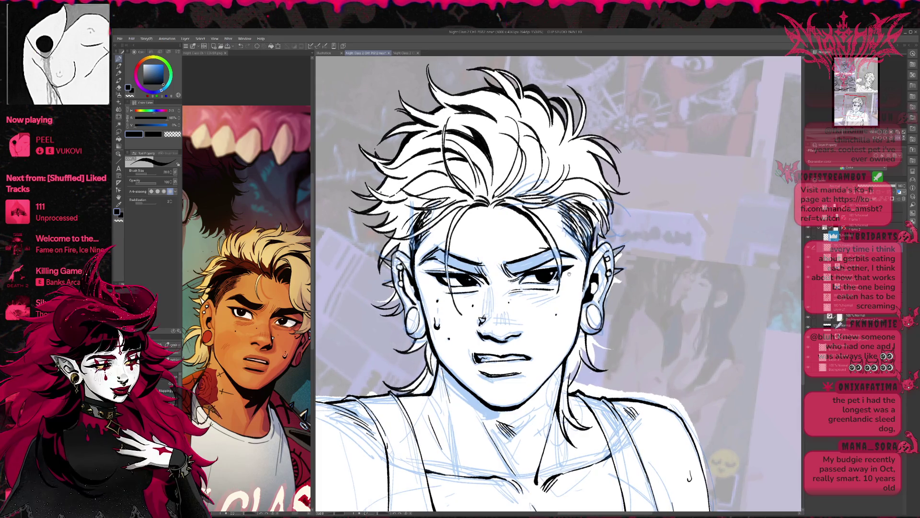
{"action": "key", "text": "minus"}
{"action": "key", "text": "minus"}
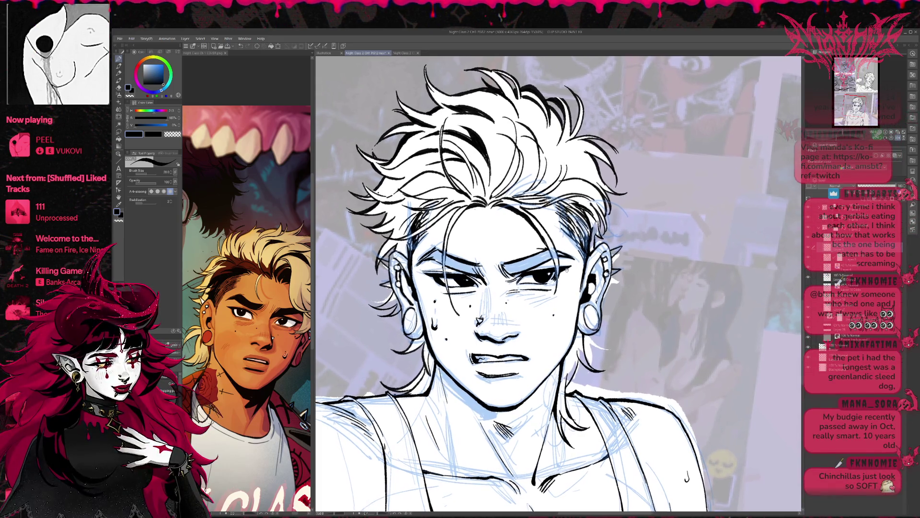
{"action": "key", "text": "minus"}
{"action": "key", "text": "minus"}
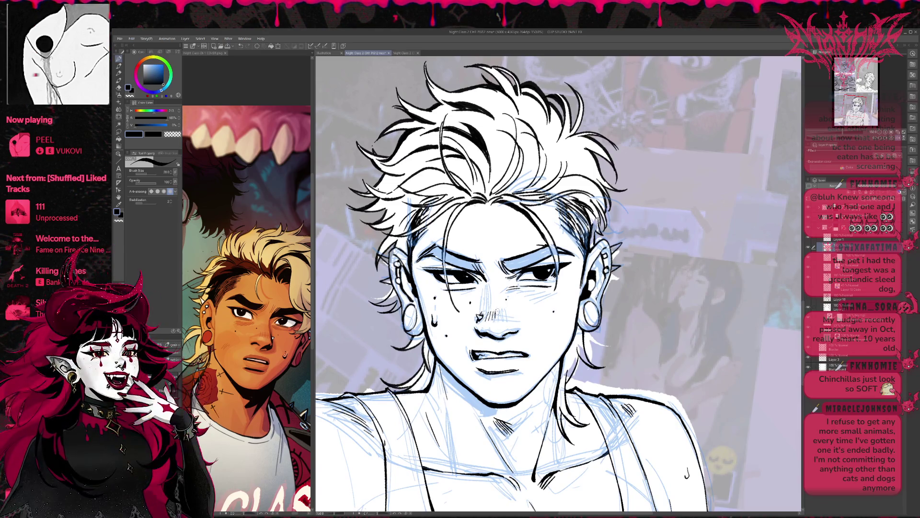
{"action": "key", "text": "e"}
{"action": "key", "text": "p"}
{"action": "key", "text": "e"}
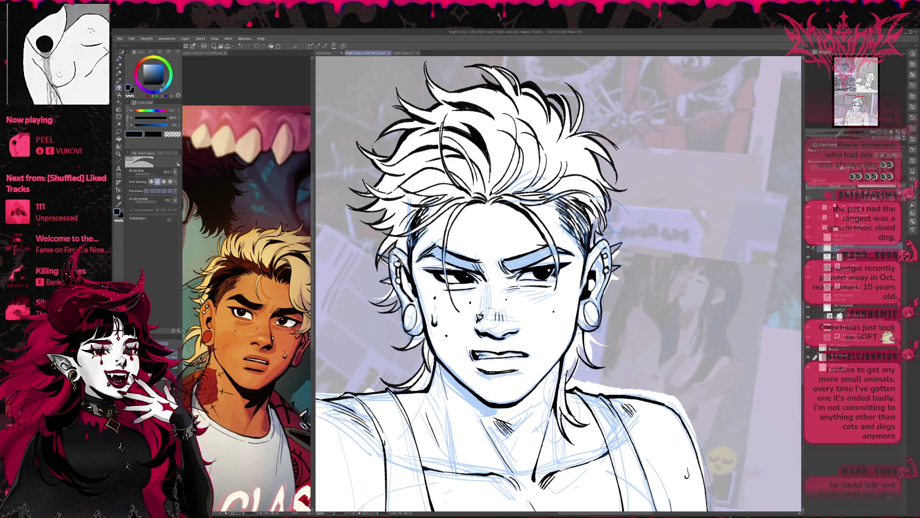
{"action": "key", "text": "p"}
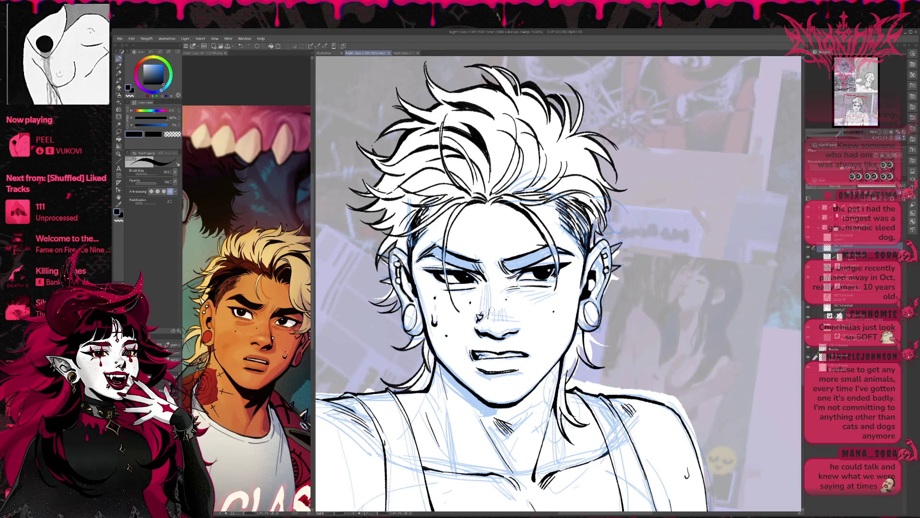
{"action": "key", "text": "e"}
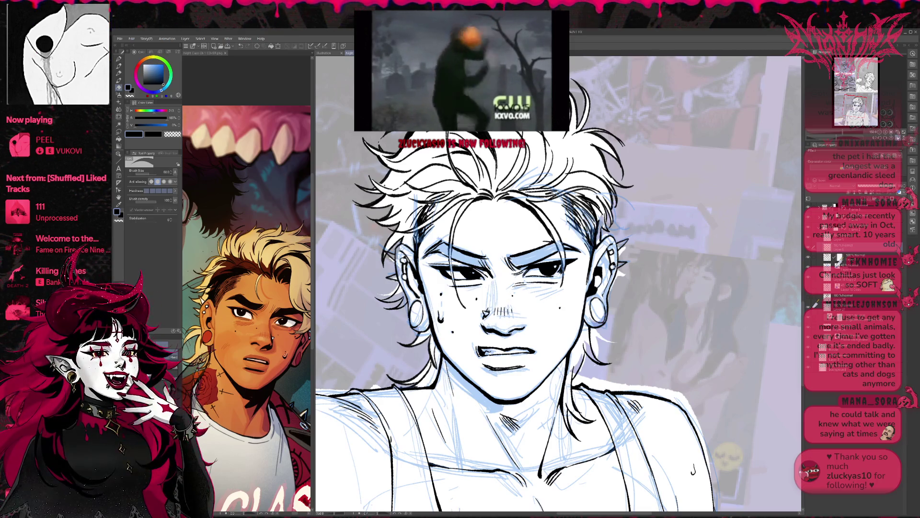
{"action": "key", "text": "h"}
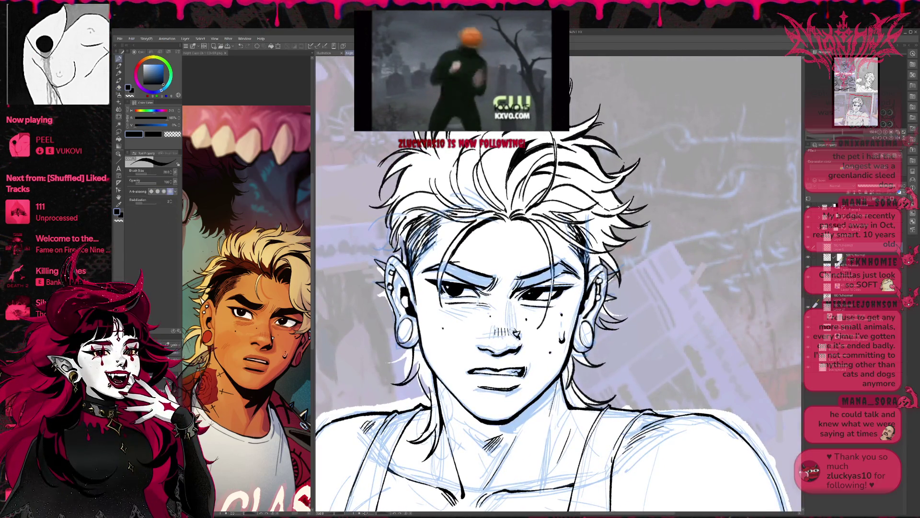
{"action": "key", "text": "p"}
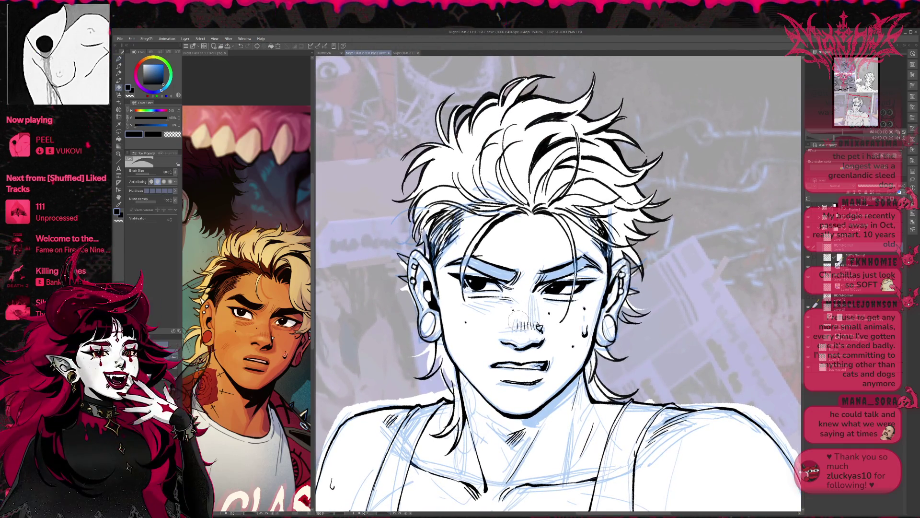
- Add and darken the short hatching strokes below the nose
{"action": "left_click_drag", "start_coordinate": [517, 322], "coordinate": [534, 332]}
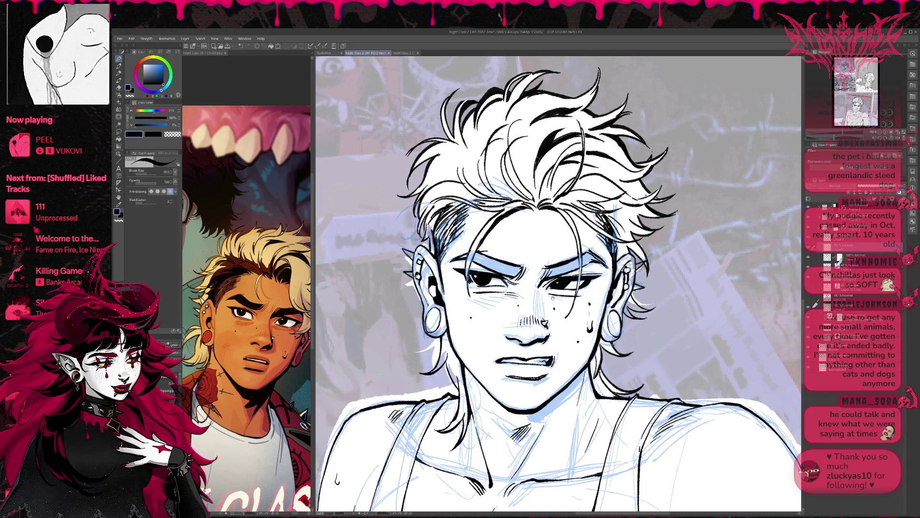
{"action": "key", "text": "e"}
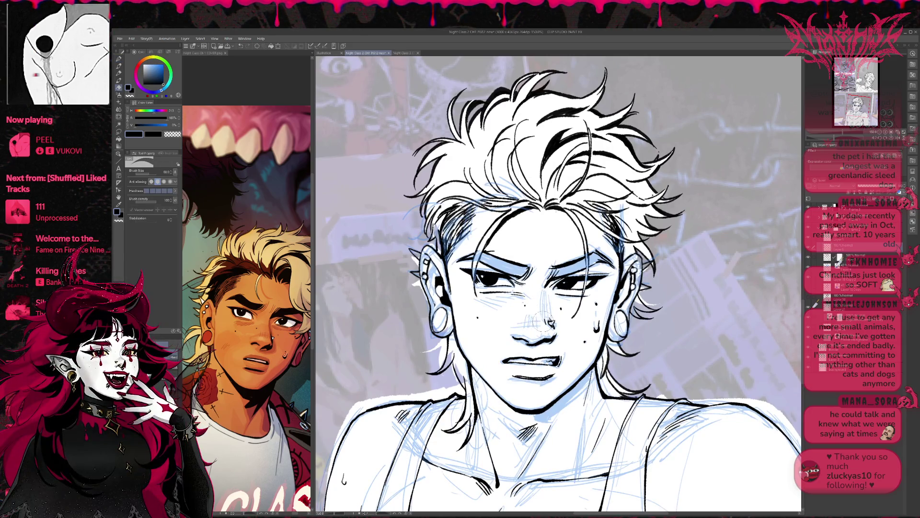
{"action": "key", "text": "p"}
{"action": "left_click_drag", "start_coordinate": [531, 316], "coordinate": [533, 326]}
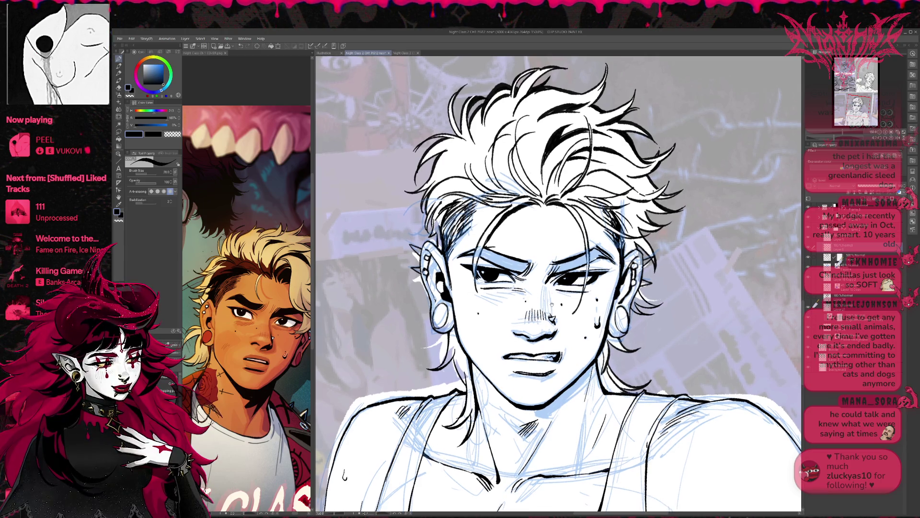
{"action": "key", "text": "e"}
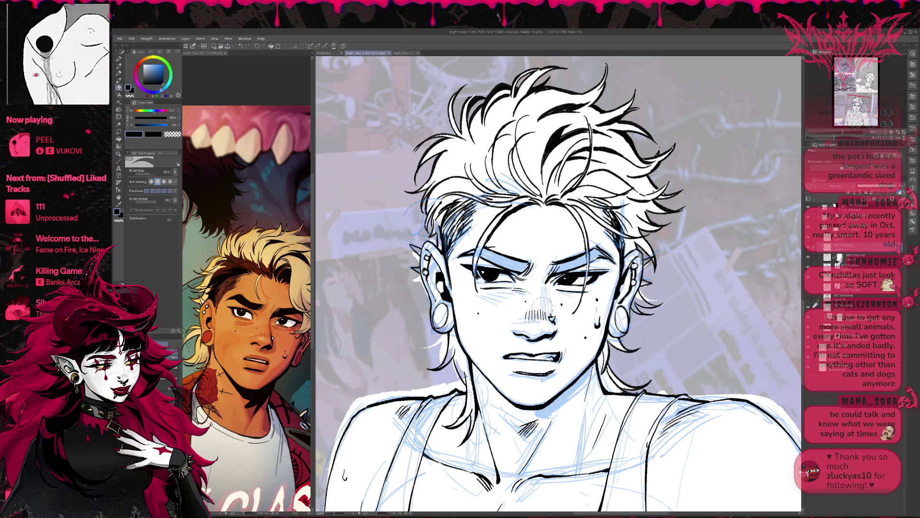
{"action": "key", "text": "p"}
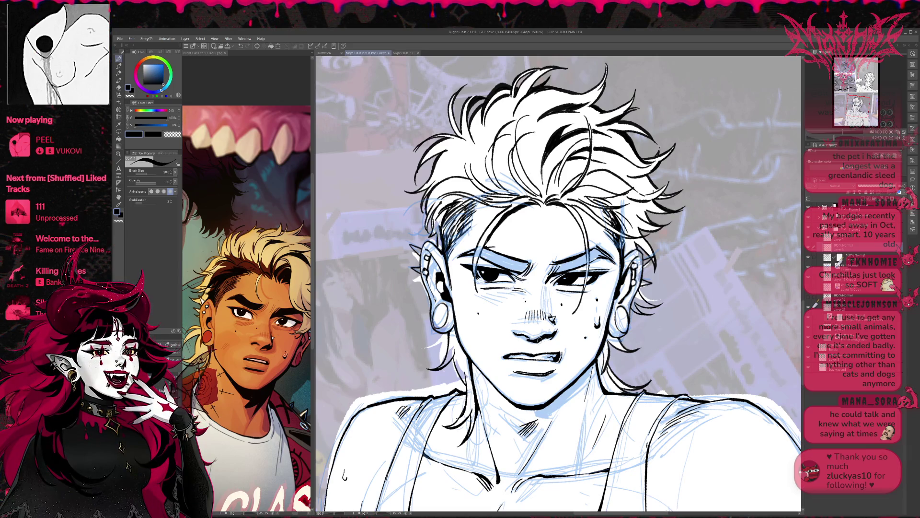
- Draw blush hatching on the character's left cheek
{"action": "scroll", "coordinate": [552, 317], "scroll_direction": "up", "scroll_amount": 3}
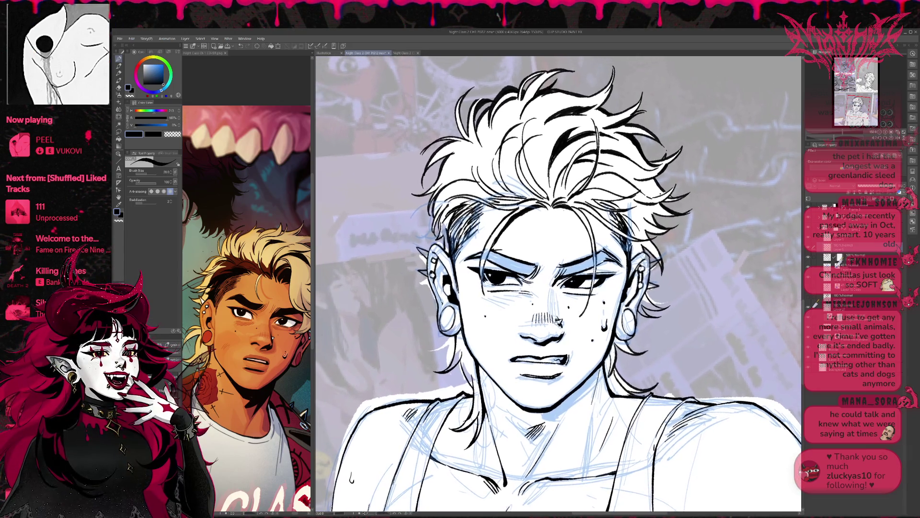
{"action": "scroll", "coordinate": [561, 317], "scroll_direction": "down", "scroll_amount": 1}
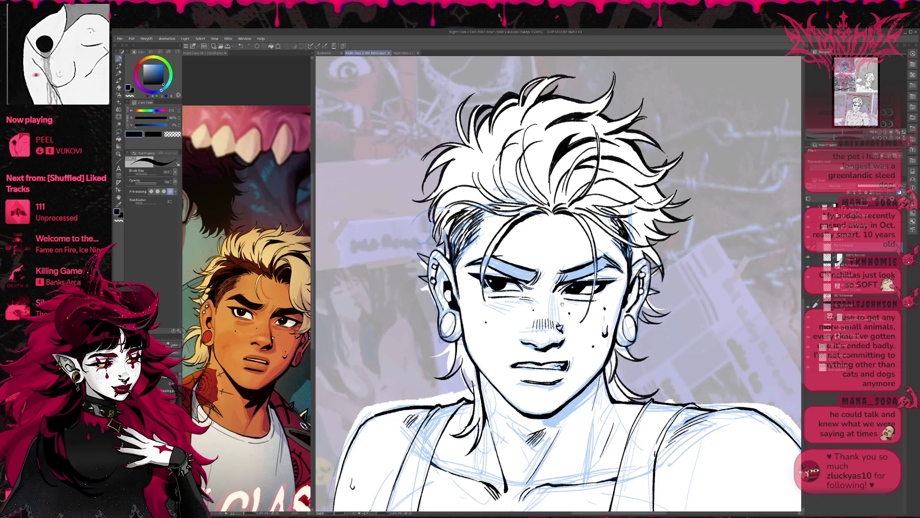
{"action": "left_click_drag", "start_coordinate": [562, 304], "coordinate": [559, 304]}
{"action": "mouse_move", "coordinate": [504, 301]}
{"action": "left_mouse_down"}
{"action": "mouse_move", "coordinate": [494, 311]}
{"action": "mouse_move", "coordinate": [508, 311]}
{"action": "left_mouse_up"}
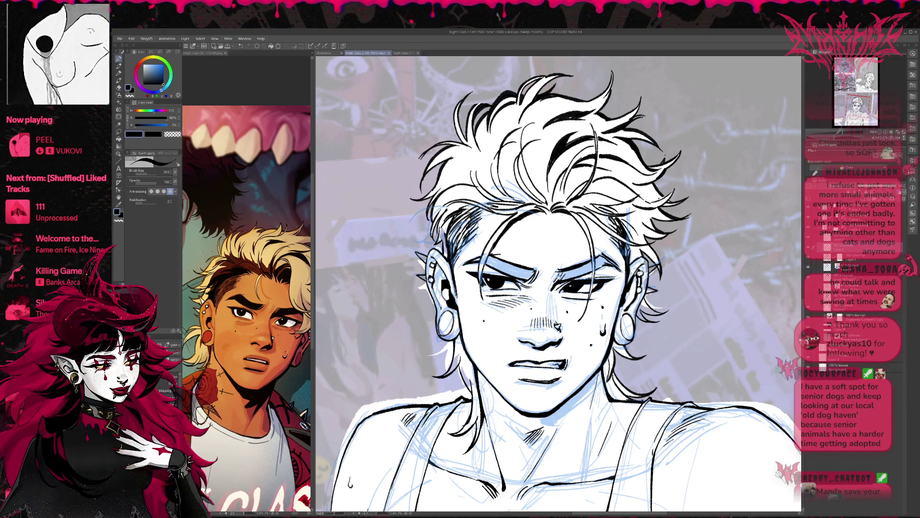
{"action": "left_click_drag", "start_coordinate": [610, 293], "coordinate": [612, 289]}
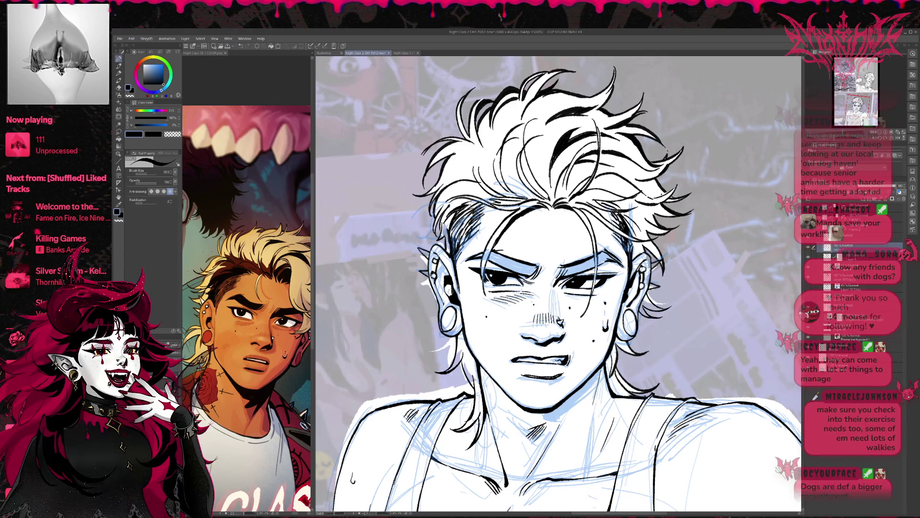
- Ink small dark detail strokes inside the left ear
{"action": "left_click_drag", "start_coordinate": [453, 289], "coordinate": [452, 280]}
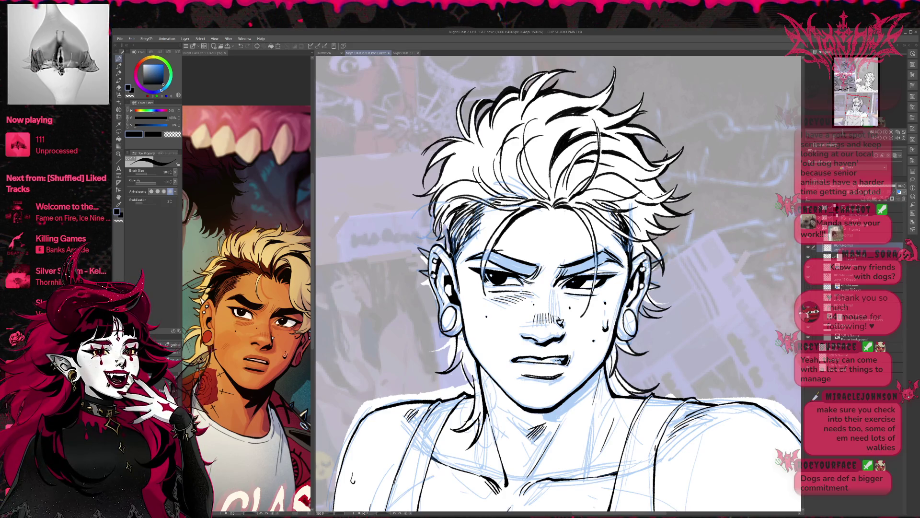
{"action": "left_click_drag", "start_coordinate": [447, 257], "coordinate": [453, 250]}
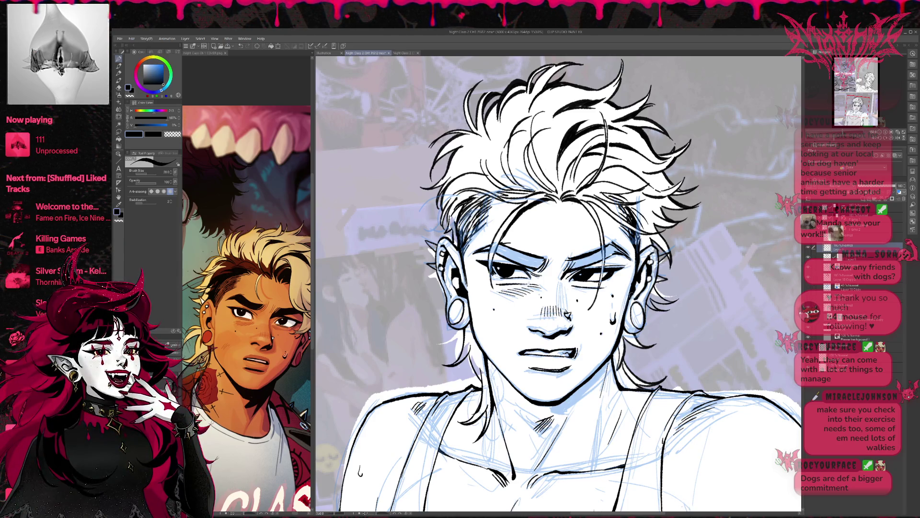
{"action": "left_click_drag", "start_coordinate": [631, 297], "coordinate": [616, 274]}
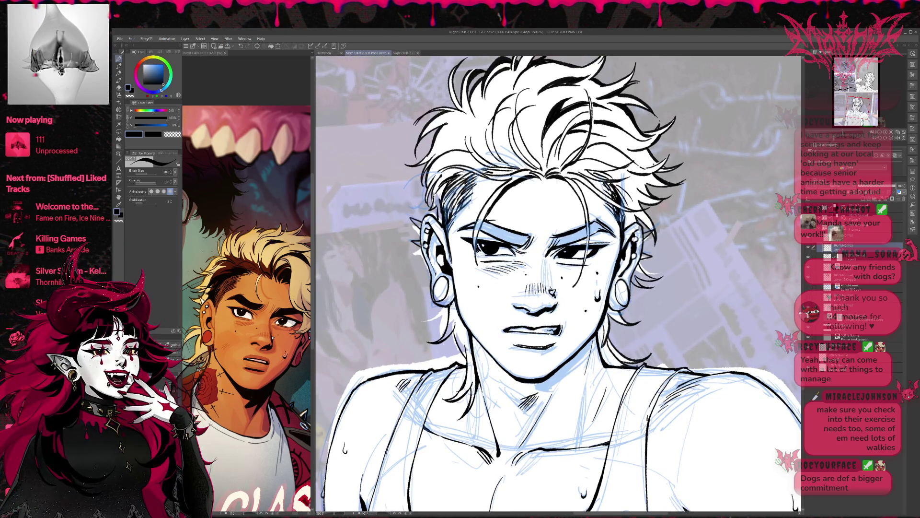
- Ink the inner arm line, redrawing it bottom to top until it reaches high enough
{"action": "scroll", "coordinate": [630, 301], "scroll_direction": "down", "scroll_amount": 5}
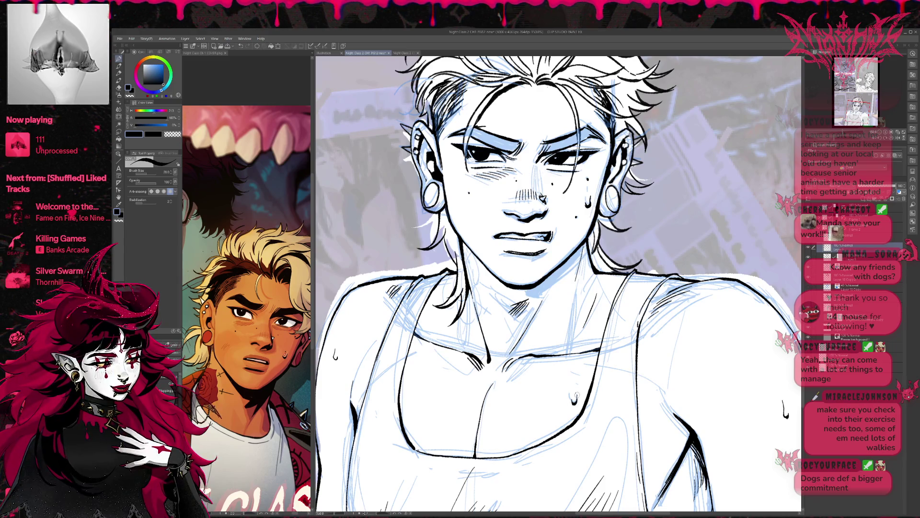
{"action": "scroll", "coordinate": [587, 371], "scroll_direction": "down", "scroll_amount": 3}
{"action": "scroll", "coordinate": [559, 283], "scroll_direction": "down", "scroll_amount": 3}
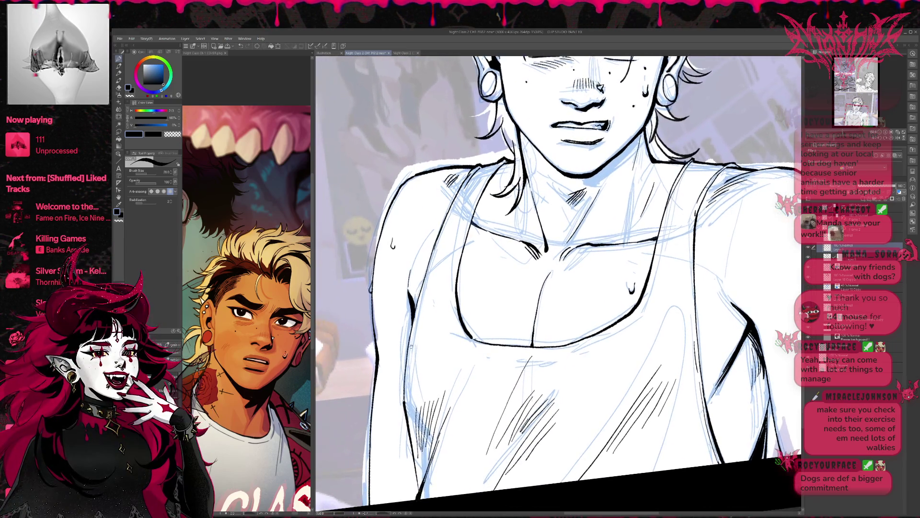
{"action": "mouse_move", "coordinate": [721, 255]}
{"action": "left_mouse_down"}
{"action": "mouse_move", "coordinate": [634, 215]}
{"action": "mouse_move", "coordinate": [510, 278]}
{"action": "mouse_move", "coordinate": [520, 308]}
{"action": "mouse_move", "coordinate": [568, 266]}
{"action": "left_mouse_up"}
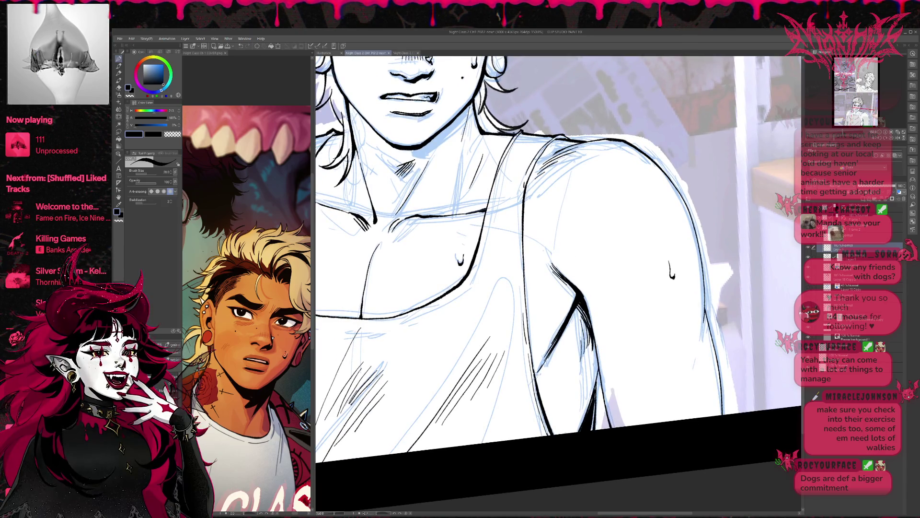
{"action": "key", "text": "e"}
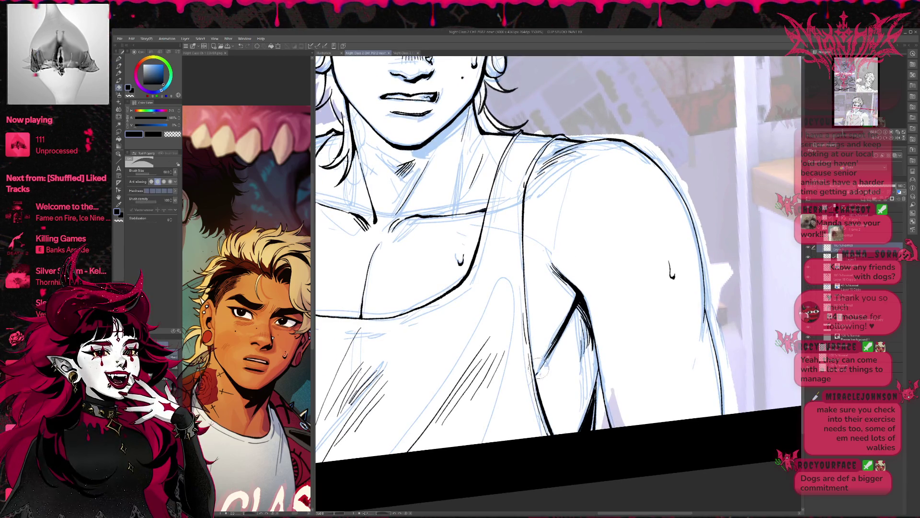
{"action": "key", "text": "p"}
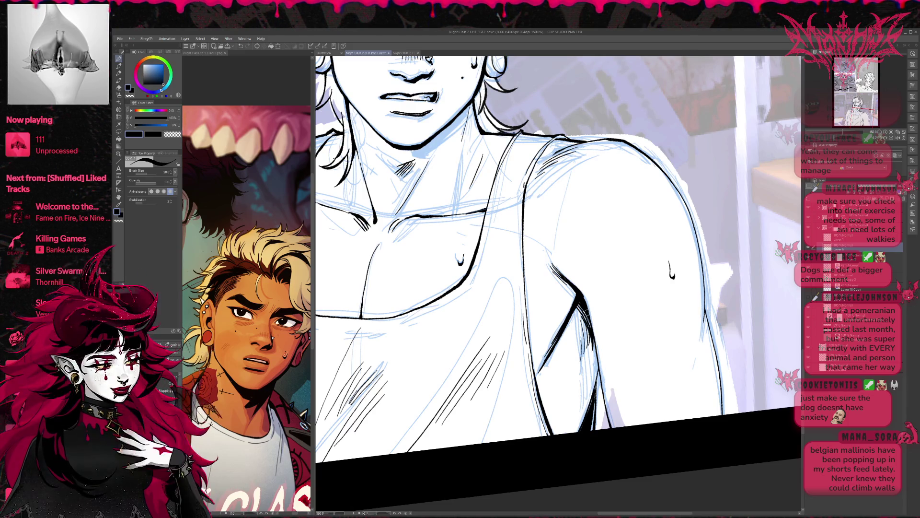
{"action": "left_click_drag", "start_coordinate": [549, 359], "coordinate": [570, 317]}
{"action": "key", "text": "ctrl+z"}
{"action": "left_click_drag", "start_coordinate": [546, 362], "coordinate": [579, 302]}
{"action": "key", "text": "ctrl+z"}
{"action": "left_click_drag", "start_coordinate": [546, 365], "coordinate": [577, 305]}
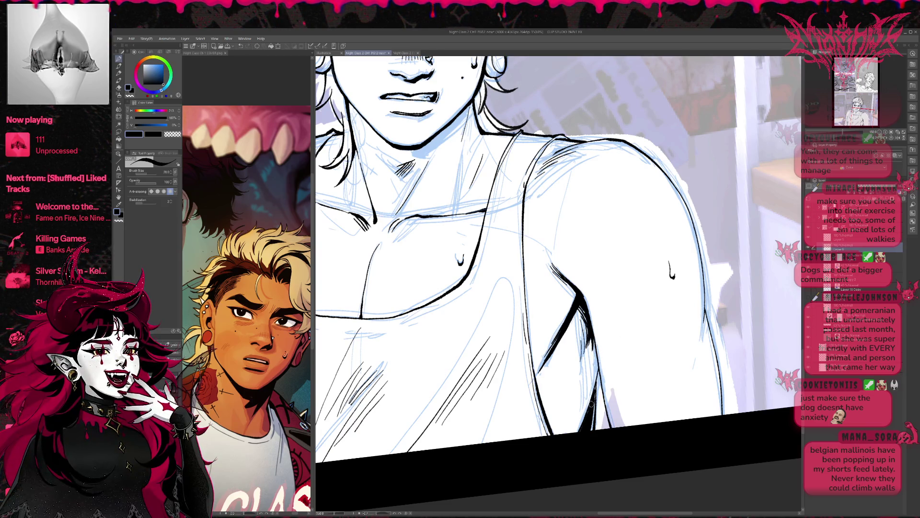
- Draw diagonal hatch strokes across the chest of the tank top
{"action": "mouse_move", "coordinate": [495, 315]}
{"action": "left_mouse_down"}
{"action": "mouse_move", "coordinate": [522, 288]}
{"action": "mouse_move", "coordinate": [613, 286]}
{"action": "mouse_move", "coordinate": [564, 352]}
{"action": "left_mouse_up"}
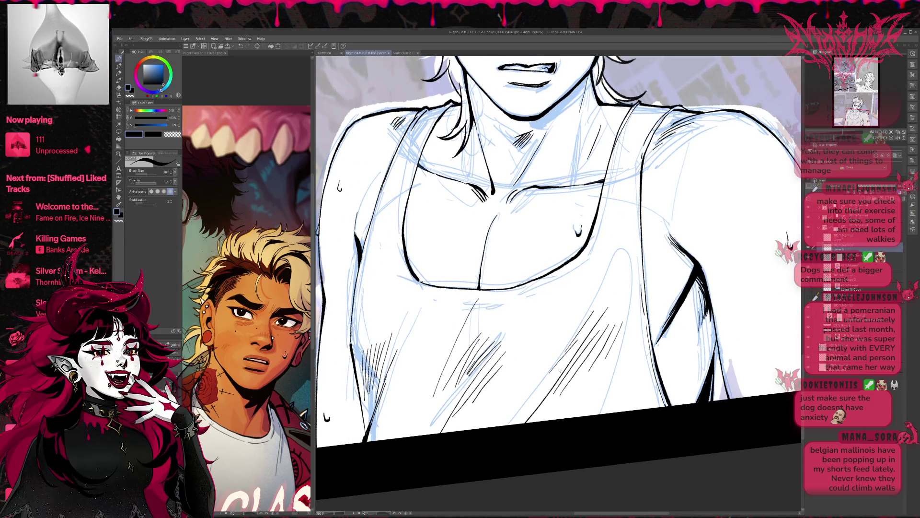
{"action": "key", "text": "ctrl+z"}
{"action": "left_click_drag", "start_coordinate": [597, 298], "coordinate": [549, 376]}
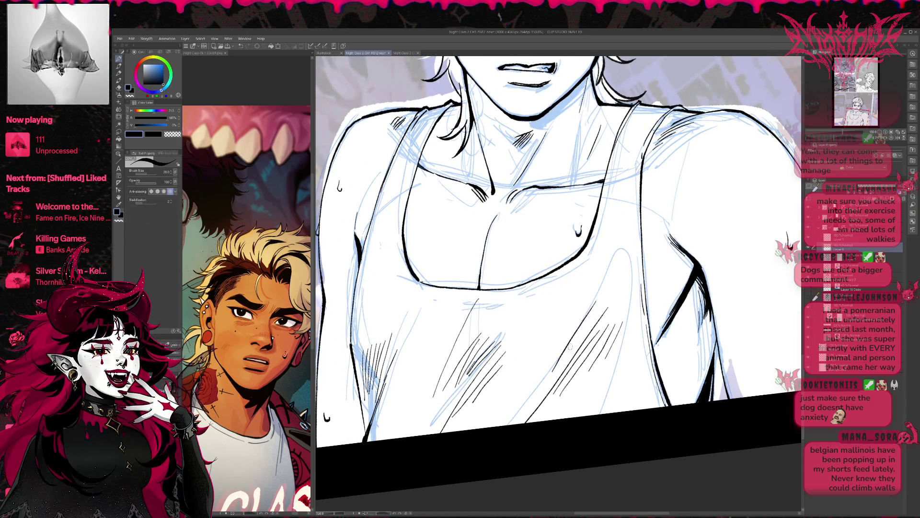
{"action": "key", "text": "ctrl+z"}
{"action": "left_click_drag", "start_coordinate": [605, 290], "coordinate": [568, 353]}
{"action": "mouse_move", "coordinate": [618, 279]}
{"action": "left_mouse_down"}
{"action": "mouse_move", "coordinate": [591, 329]}
{"action": "mouse_move", "coordinate": [628, 277]}
{"action": "left_mouse_up"}
{"action": "left_click_drag", "start_coordinate": [392, 207], "coordinate": [446, 298]}
{"action": "key", "text": "e"}
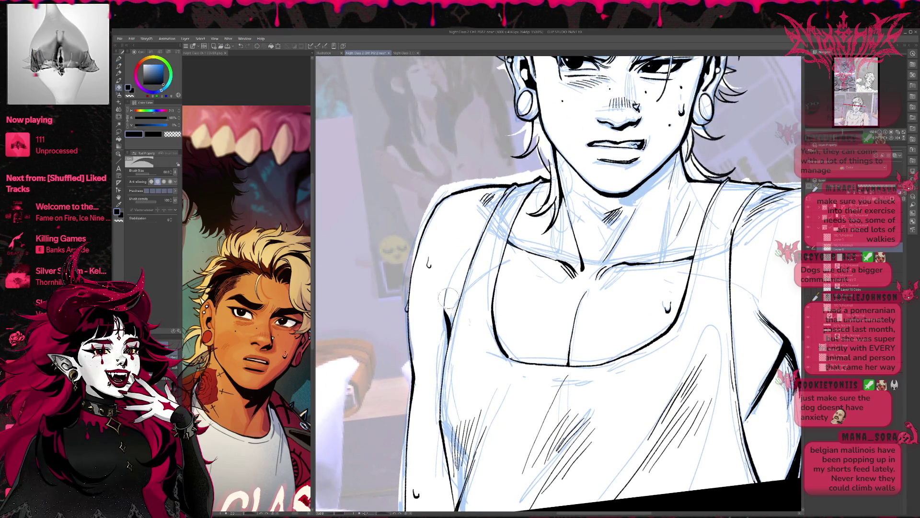
{"action": "key", "text": "p"}
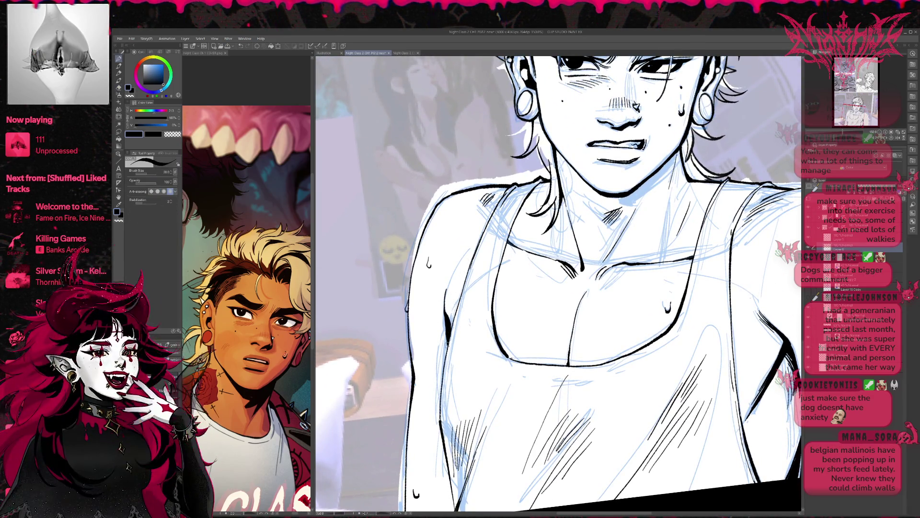
{"action": "mouse_move", "coordinate": [511, 293]}
{"action": "left_mouse_down"}
{"action": "mouse_move", "coordinate": [488, 355]}
{"action": "mouse_move", "coordinate": [479, 297]}
{"action": "mouse_move", "coordinate": [485, 342]}
{"action": "left_mouse_up"}
{"action": "key", "text": "e"}
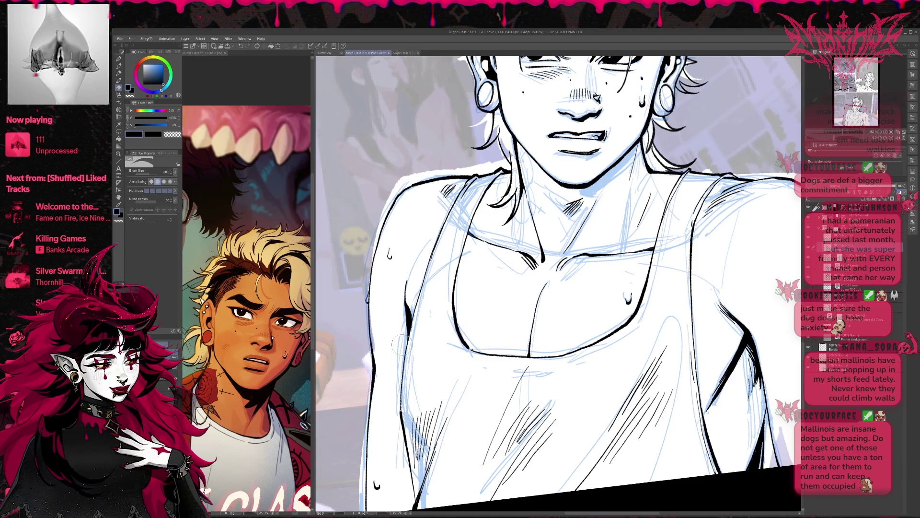
{"action": "key", "text": "p"}
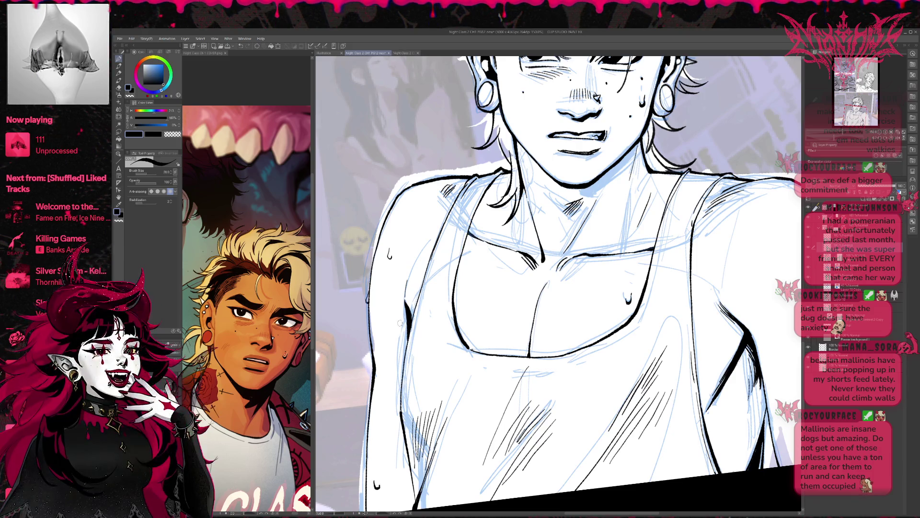
{"action": "mouse_move", "coordinate": [558, 288]}
{"action": "left_mouse_down"}
{"action": "mouse_move", "coordinate": [525, 305]}
{"action": "mouse_move", "coordinate": [484, 291]}
{"action": "mouse_move", "coordinate": [494, 315]}
{"action": "mouse_move", "coordinate": [437, 307]}
{"action": "left_mouse_up"}
{"action": "key", "text": "e"}
{"action": "left_click_drag", "start_coordinate": [632, 304], "coordinate": [632, 291]}
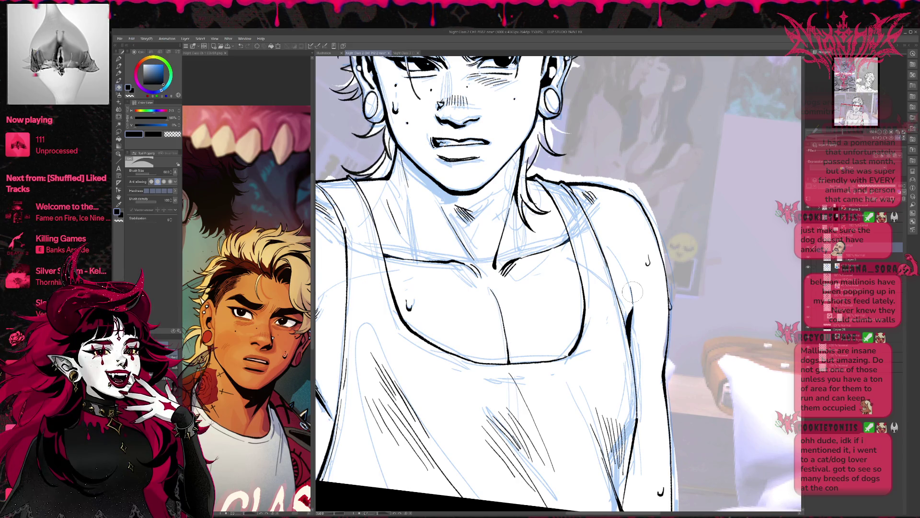
{"action": "left_click", "coordinate": [118, 59]}
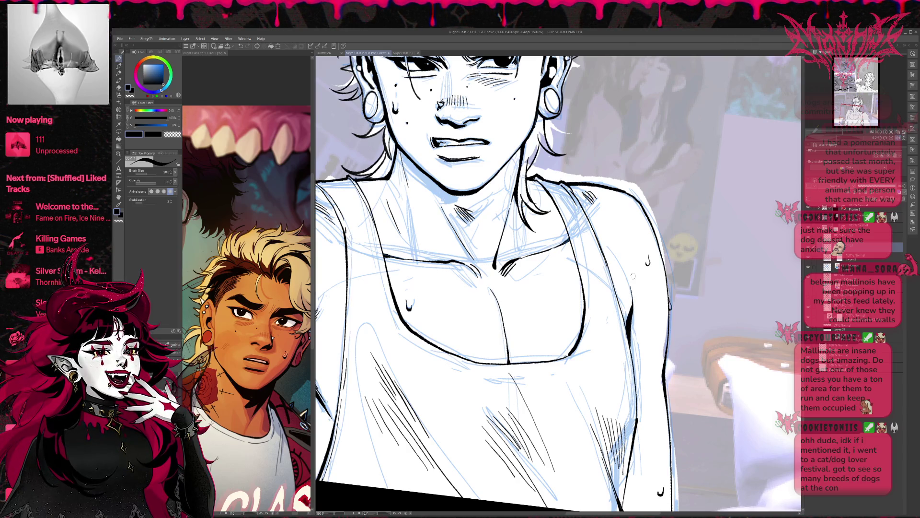
{"action": "key", "text": "ctrl+minus"}
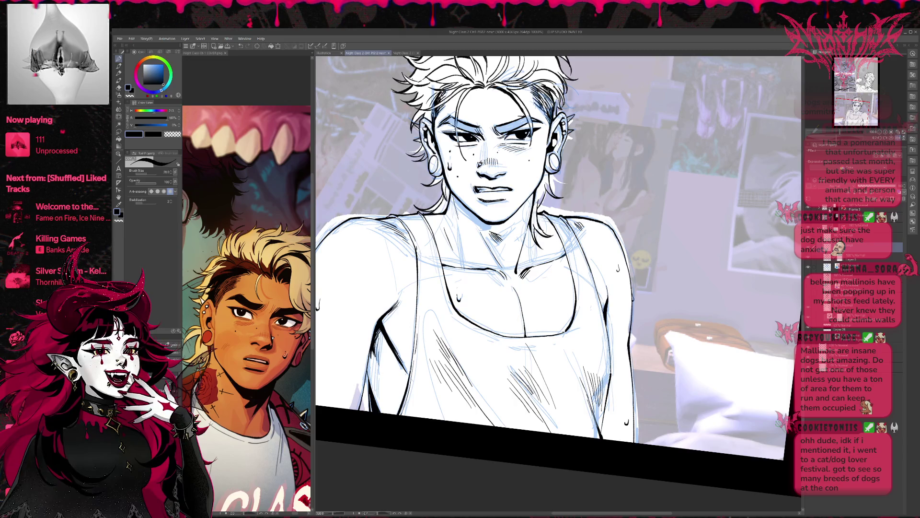
- Level the canvas view, reposition the figure and mirror it horizontally
{"action": "key", "text": "ctrl+@"}
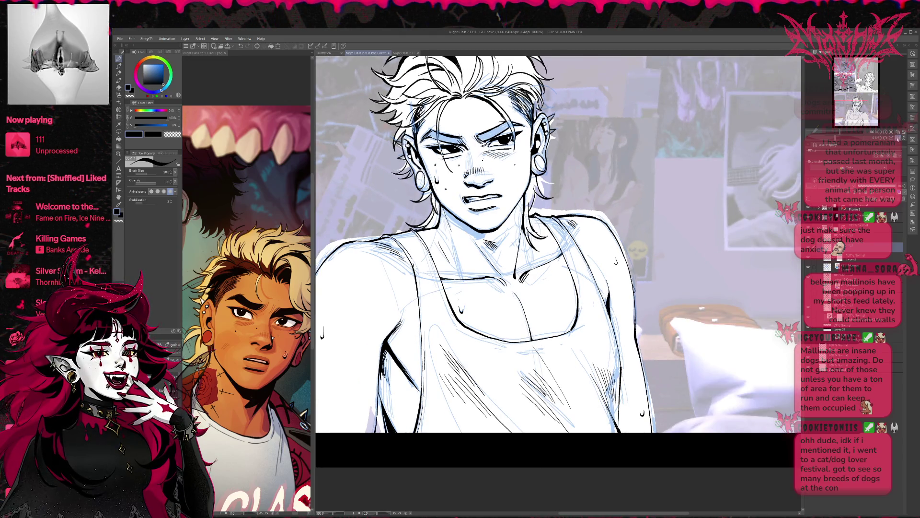
{"action": "scroll", "coordinate": [631, 329], "scroll_direction": "up", "scroll_amount": 2}
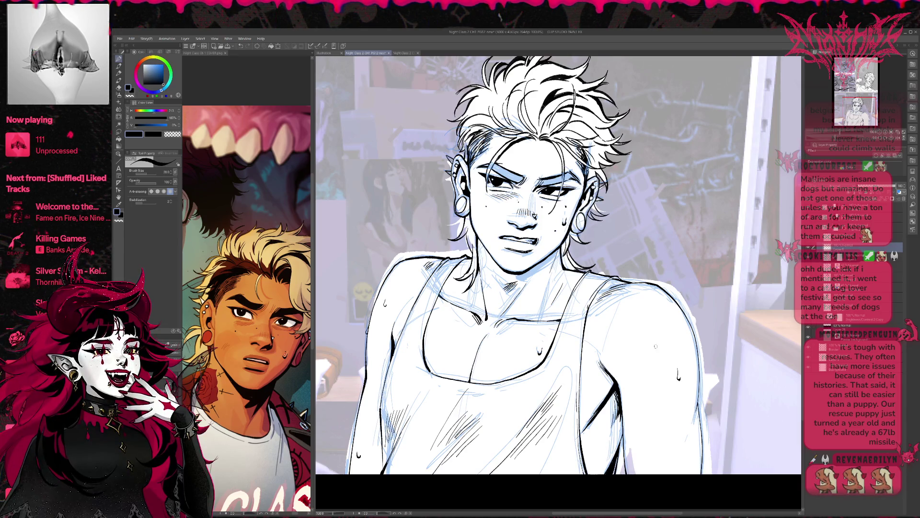
{"action": "left_click_drag", "start_coordinate": [654, 349], "coordinate": [685, 379]}
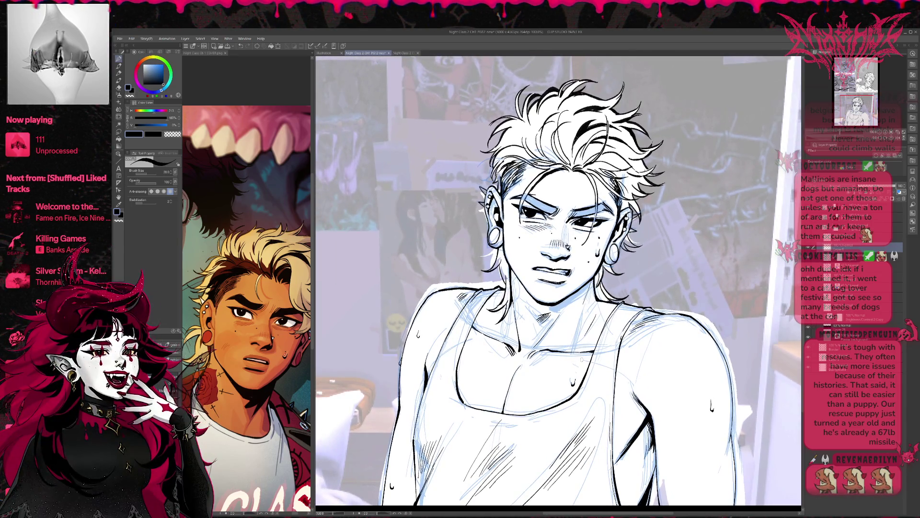
{"action": "key", "text": "e"}
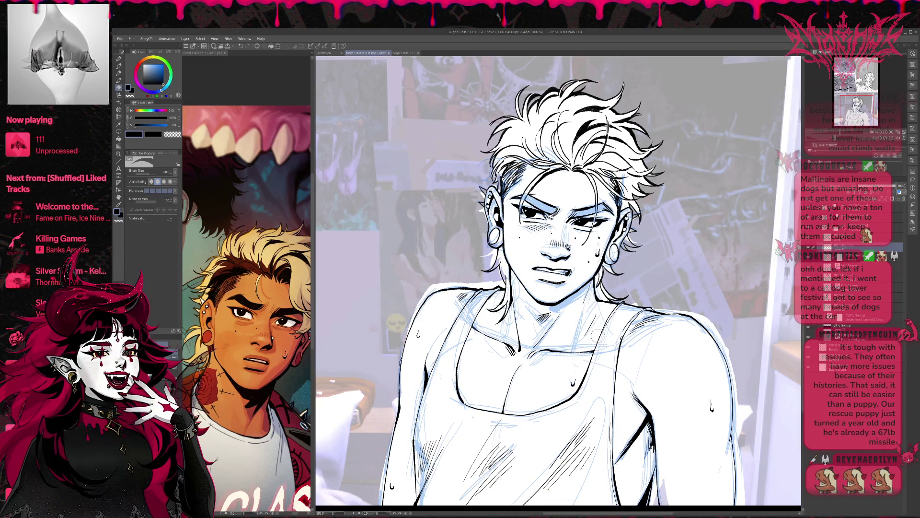
{"action": "left_click_drag", "start_coordinate": [559, 280], "coordinate": [570, 278]}
{"action": "key", "text": "h"}
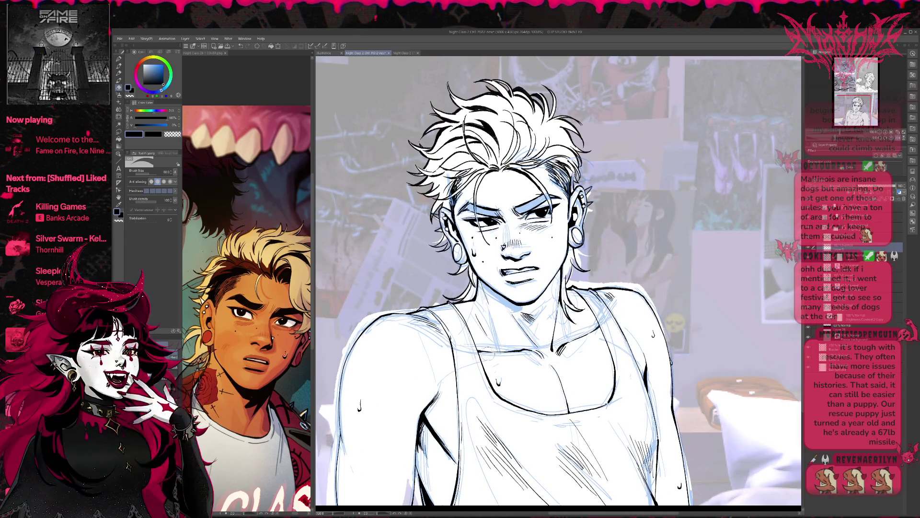
{"action": "key", "text": "p"}
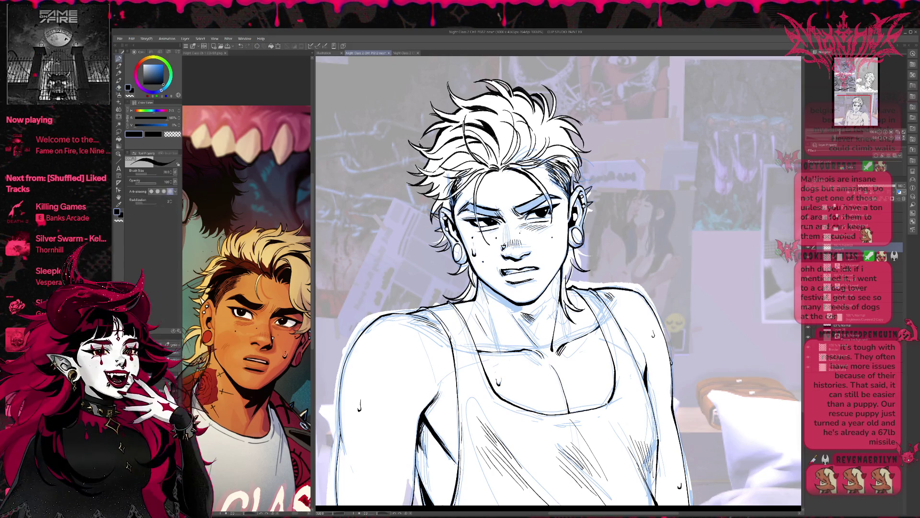
- Tilt the canvas view both ways with the Rotate tool to inspect the torso
{"action": "key", "text": "e"}
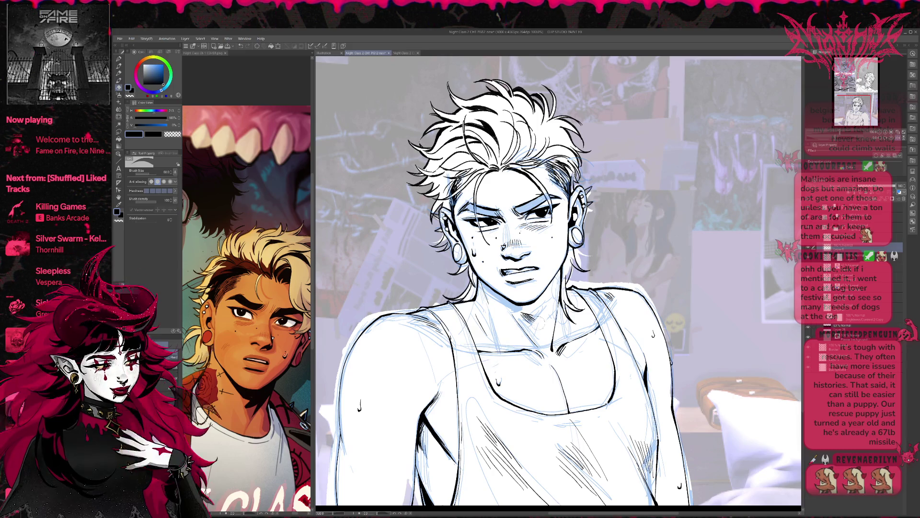
{"action": "left_click_drag", "start_coordinate": [623, 288], "coordinate": [638, 312]}
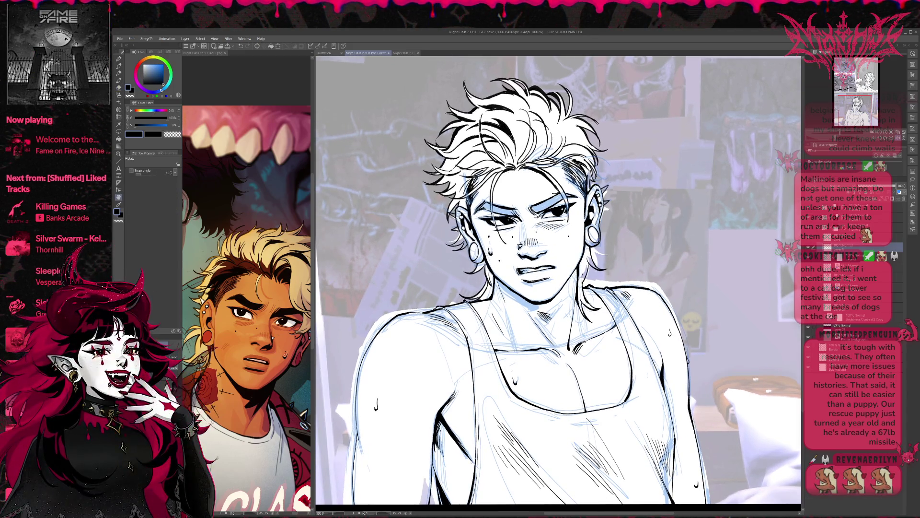
{"action": "key", "text": "p"}
{"action": "scroll", "coordinate": [559, 278], "scroll_direction": "up", "scroll_amount": 1}
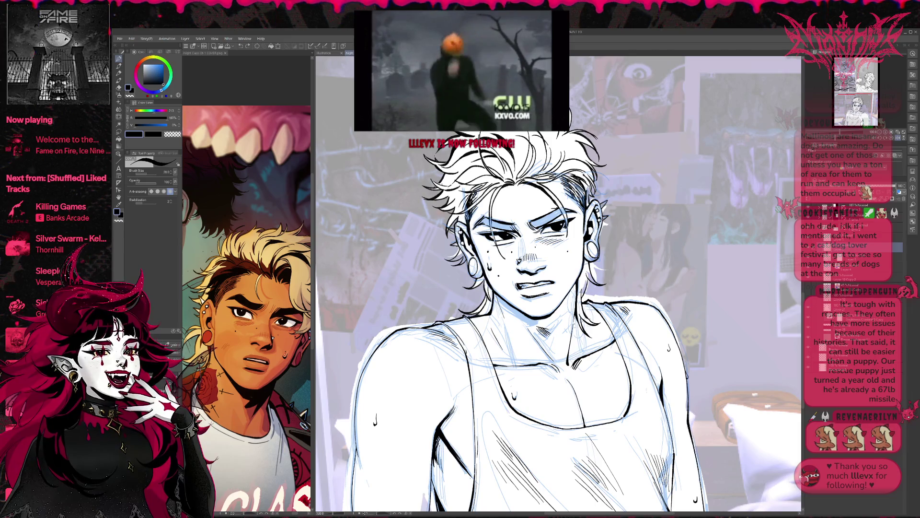
{"action": "key", "text": "r"}
{"action": "left_click_drag", "start_coordinate": [577, 354], "coordinate": [551, 316]}
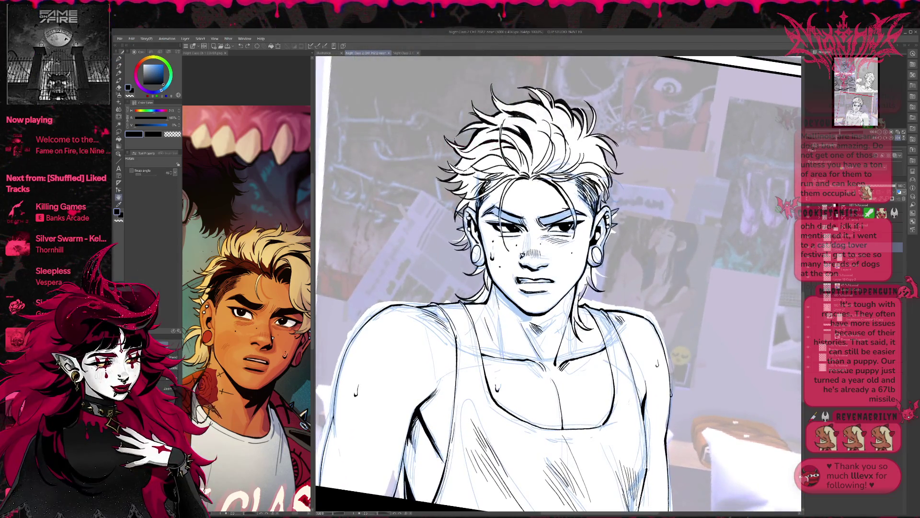
{"action": "mouse_move", "coordinate": [648, 288]}
{"action": "left_mouse_down"}
{"action": "mouse_move", "coordinate": [645, 264]}
{"action": "mouse_move", "coordinate": [647, 307]}
{"action": "left_mouse_up"}
- Compare the torso sketch with and without its ink, then activate the layer above
{"action": "key", "text": "e"}
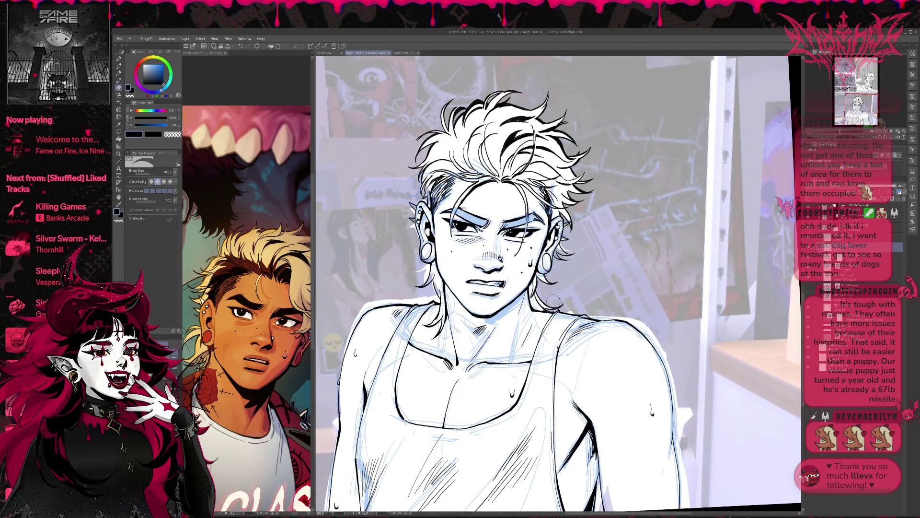
{"action": "key", "text": "ctrl+z"}
{"action": "key", "text": "ctrl+y"}
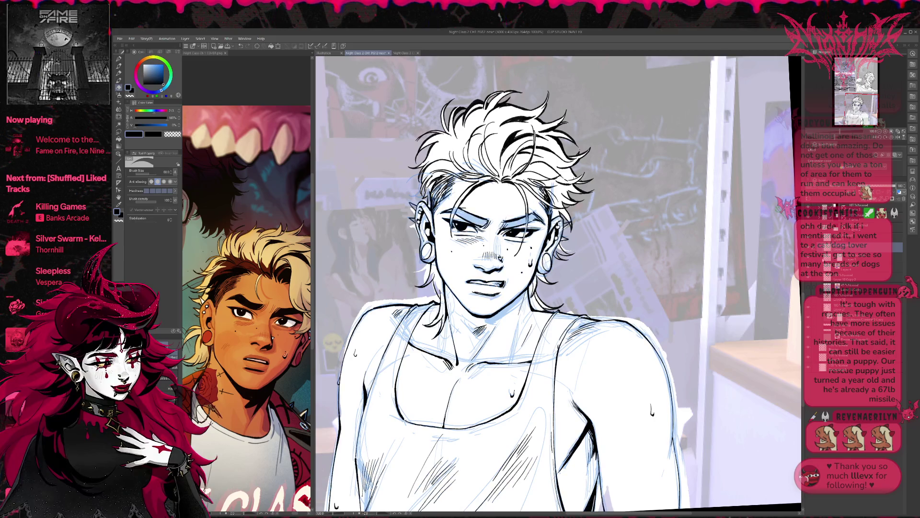
{"action": "key", "text": "p"}
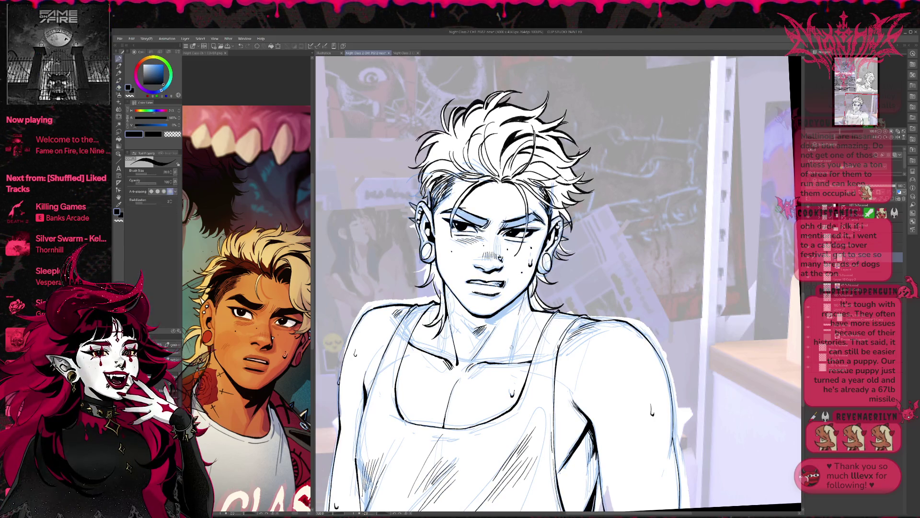
{"action": "left_click", "coordinate": [858, 246]}
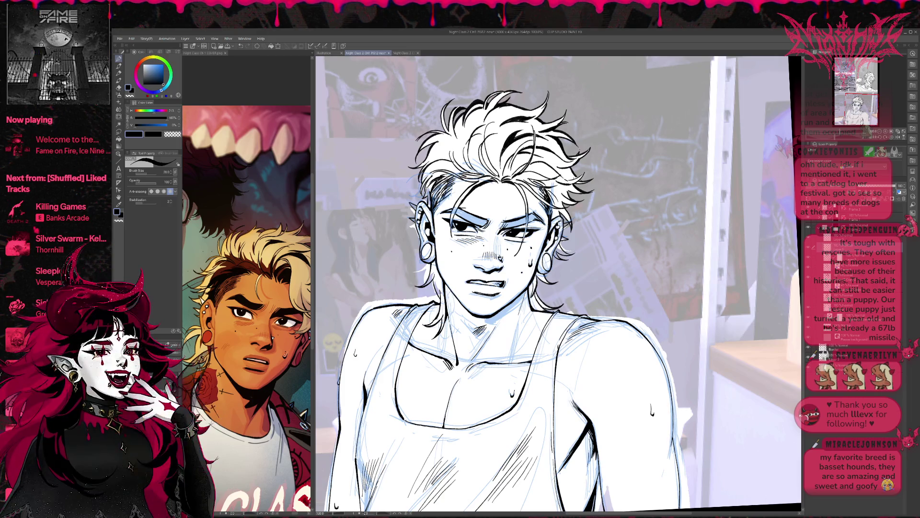
- Ink a short stroke along the collarbone line
{"action": "left_click_drag", "start_coordinate": [502, 365], "coordinate": [491, 364]}
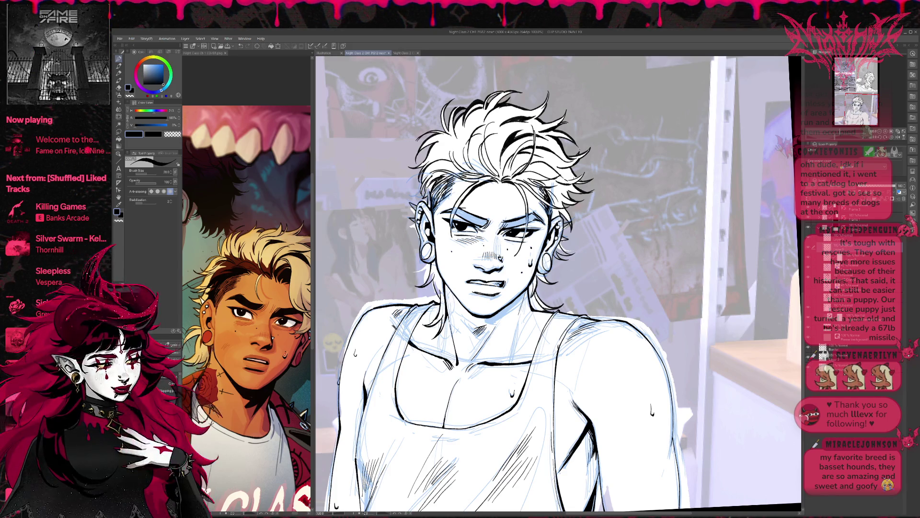
- Tidy the shoulder lines with pen and eraser, reframing the view
{"action": "key", "text": "e"}
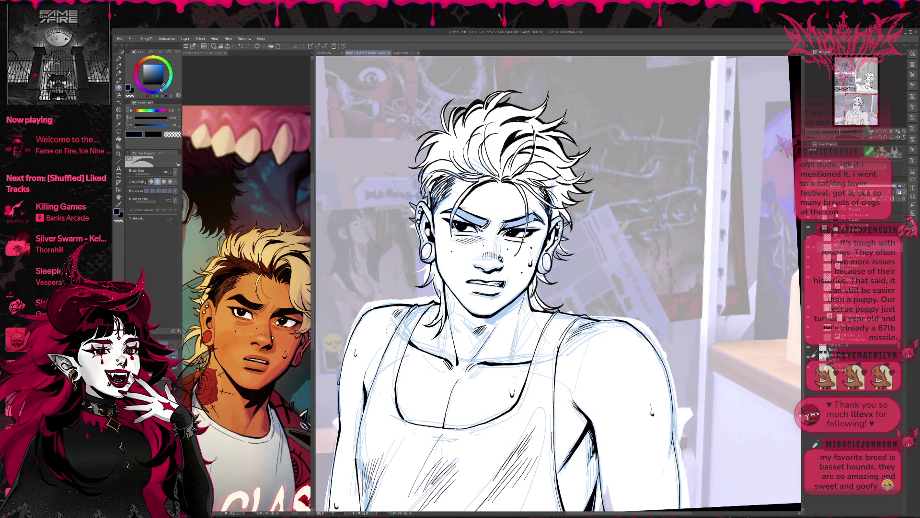
{"action": "key", "text": "p"}
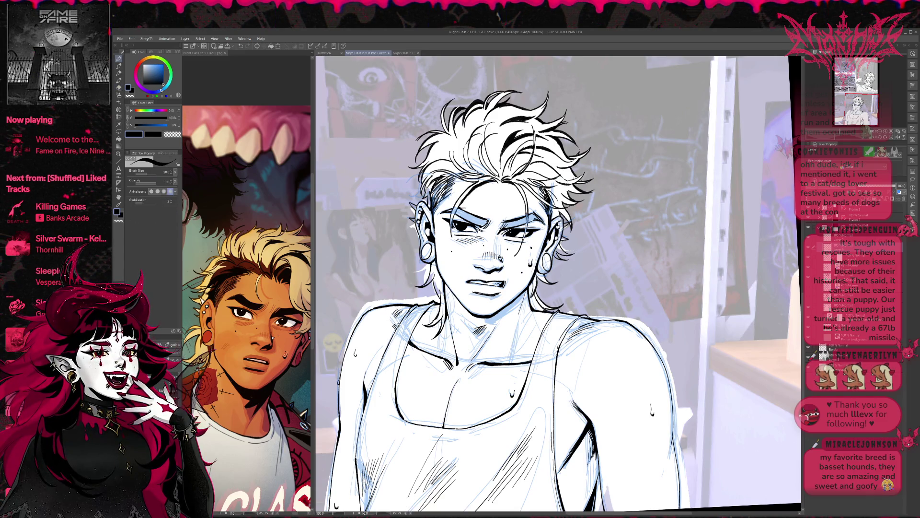
{"action": "key", "text": "e"}
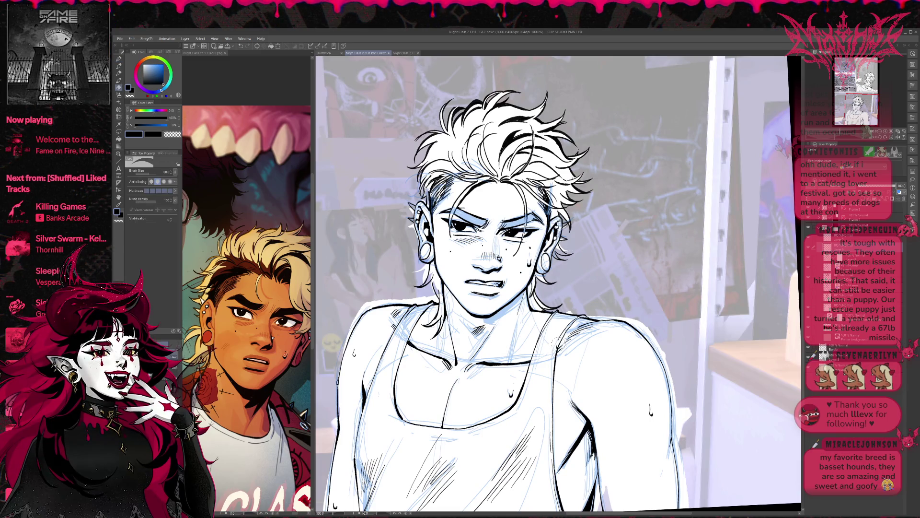
{"action": "key", "text": "p"}
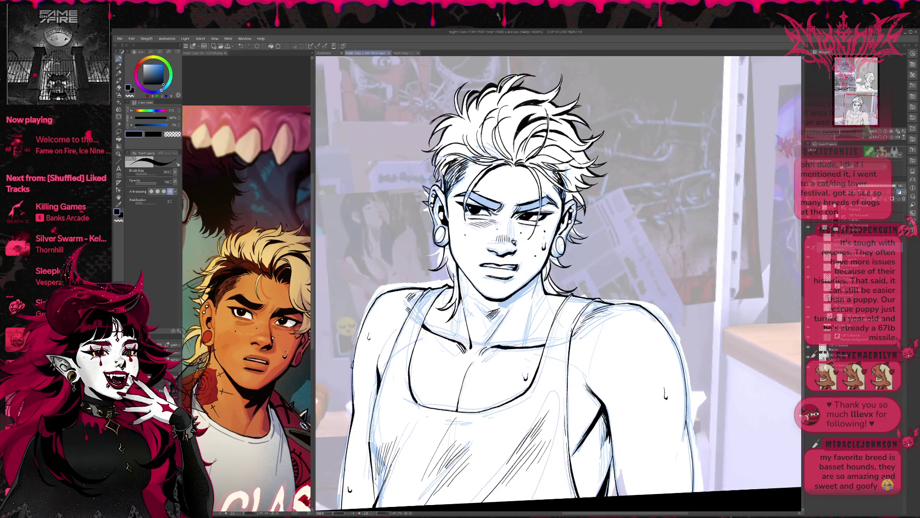
{"action": "mouse_move", "coordinate": [611, 366]}
{"action": "left_mouse_down"}
{"action": "mouse_move", "coordinate": [600, 364]}
{"action": "mouse_move", "coordinate": [595, 345]}
{"action": "left_mouse_up"}
{"action": "key", "text": "e"}
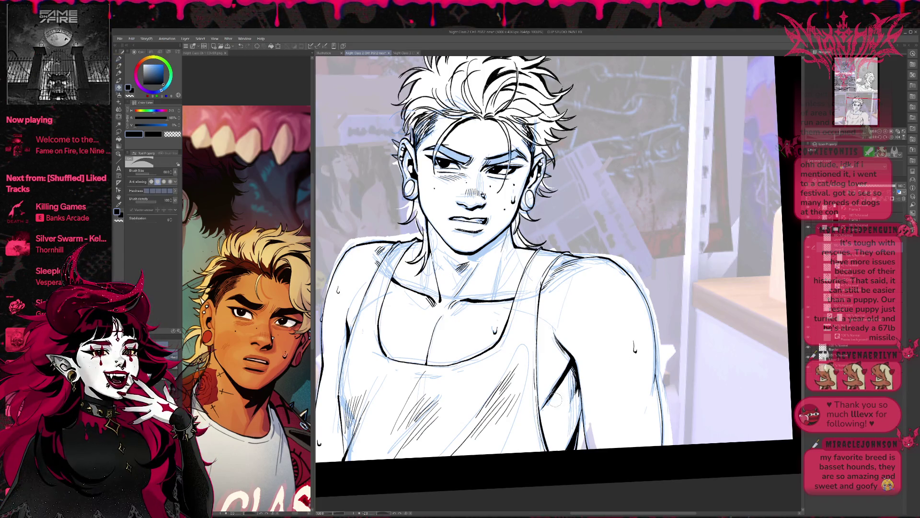
{"action": "key", "text": "p"}
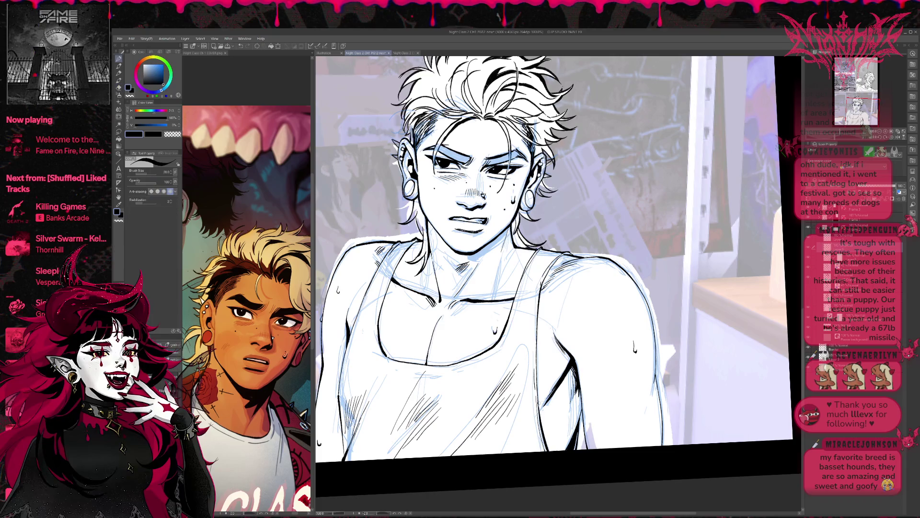
{"action": "left_click_drag", "start_coordinate": [527, 240], "coordinate": [578, 259]}
{"action": "key", "text": "e"}
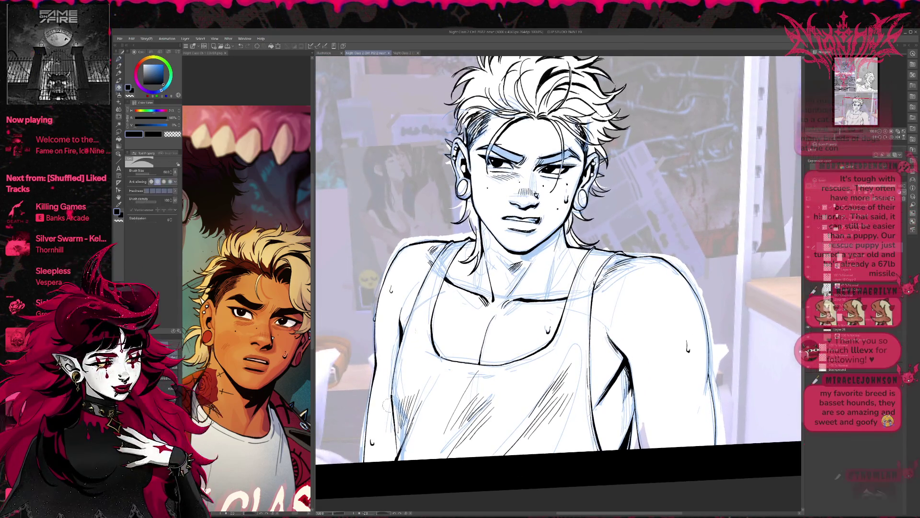
{"action": "key", "text": "p"}
- Thicken the left arm outline
{"action": "left_click_drag", "start_coordinate": [409, 363], "coordinate": [422, 402]}
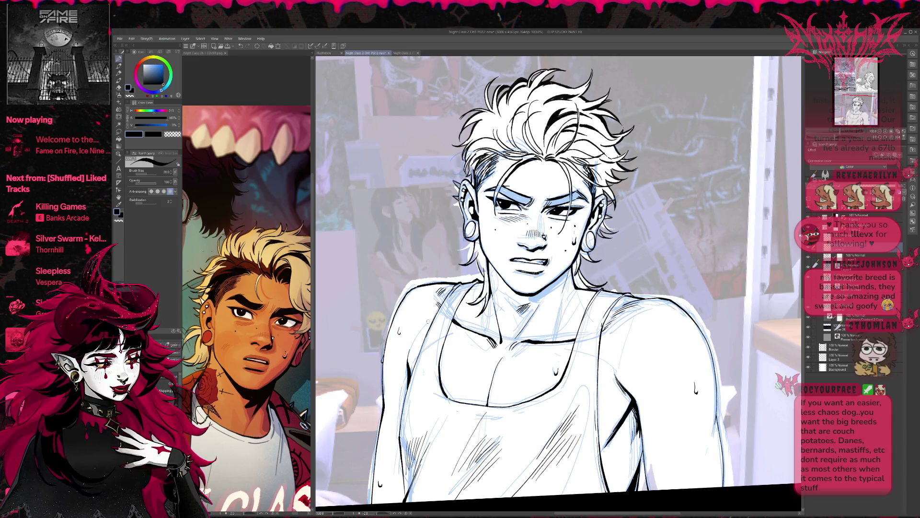
{"action": "key", "text": "e"}
{"action": "key", "text": "p"}
{"action": "left_click_drag", "start_coordinate": [408, 361], "coordinate": [409, 378]}
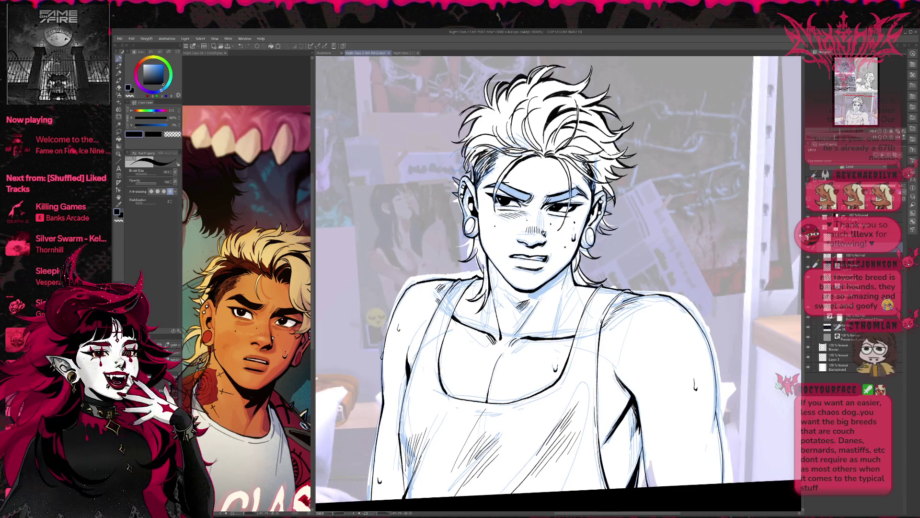
{"action": "key", "text": "e"}
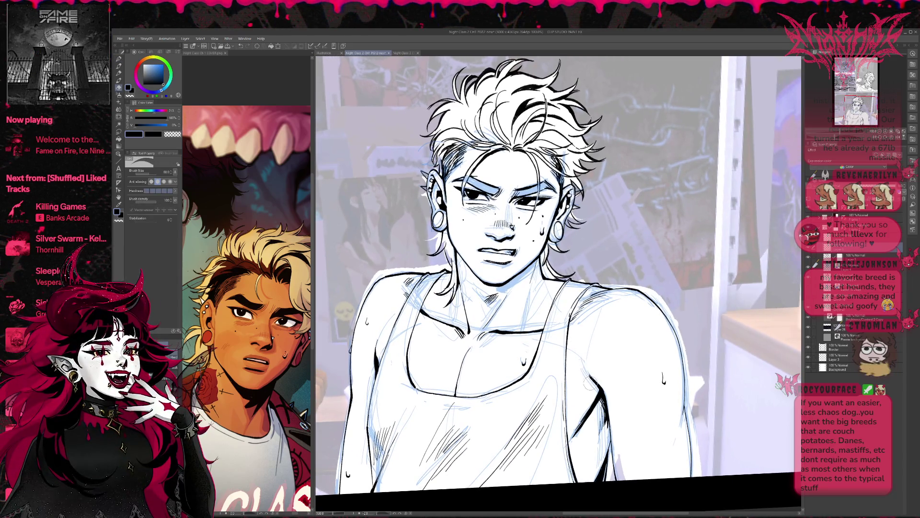
{"action": "key", "text": "p"}
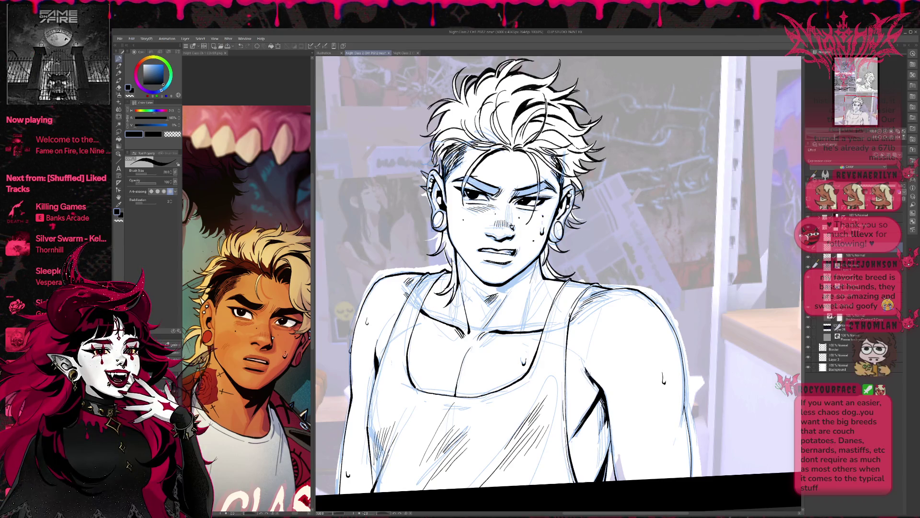
- Clean up stray marks on the hair and shoulder lines while reframing the figure
{"action": "left_click_drag", "start_coordinate": [614, 366], "coordinate": [602, 344]}
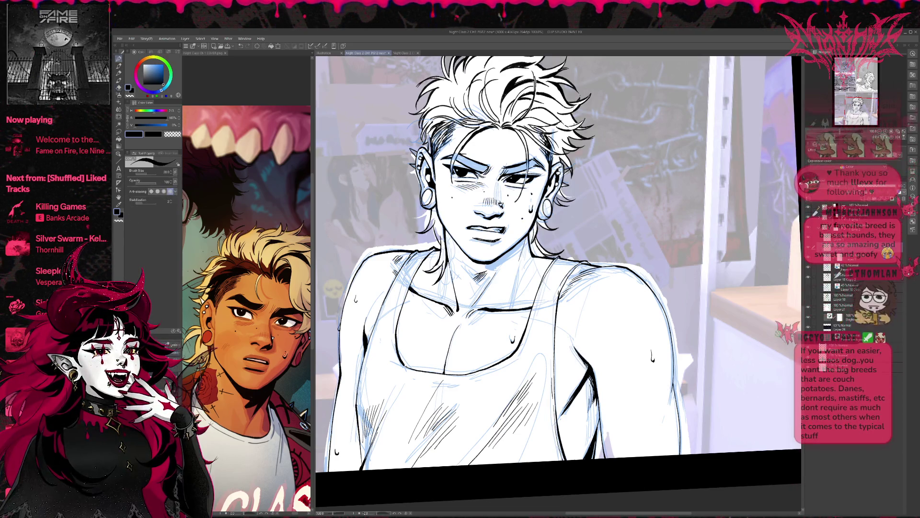
{"action": "scroll", "coordinate": [559, 263], "scroll_direction": "down", "scroll_amount": 2}
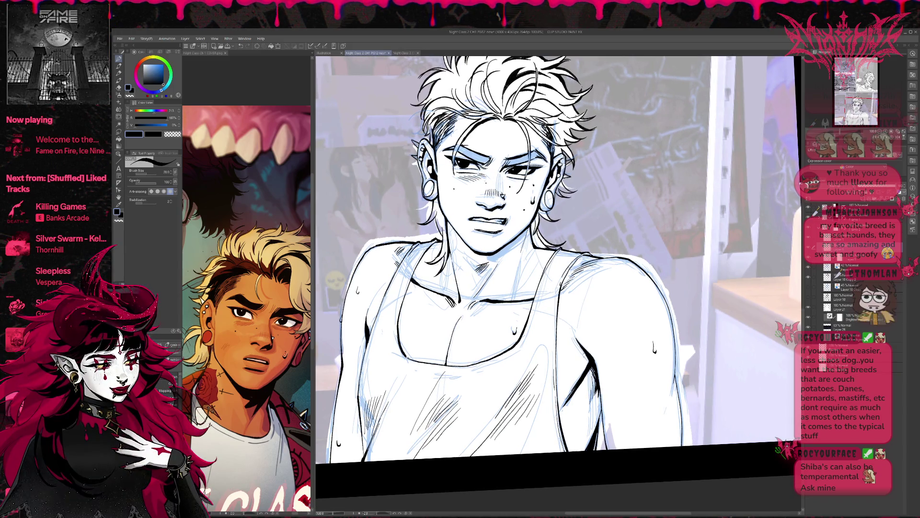
{"action": "scroll", "coordinate": [559, 263], "scroll_direction": "down", "scroll_amount": 1}
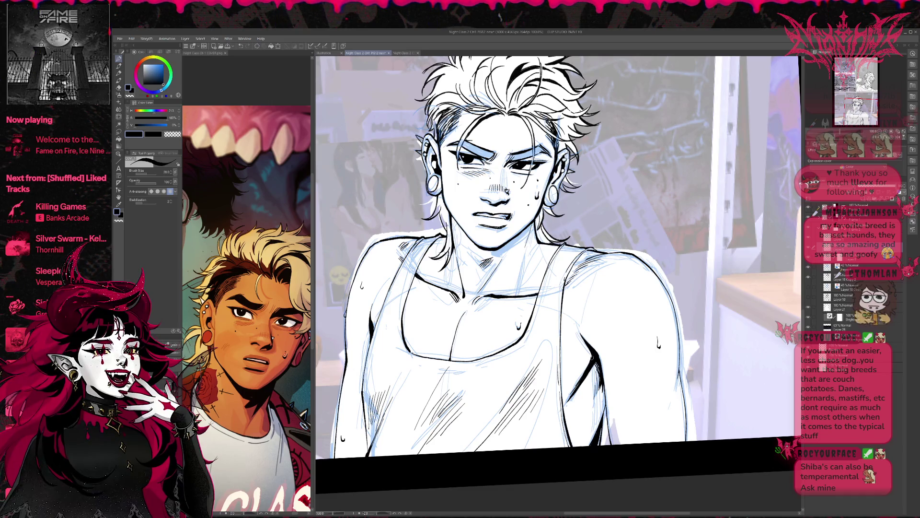
{"action": "scroll", "coordinate": [589, 367], "scroll_direction": "down", "scroll_amount": 3}
{"action": "key", "text": "e"}
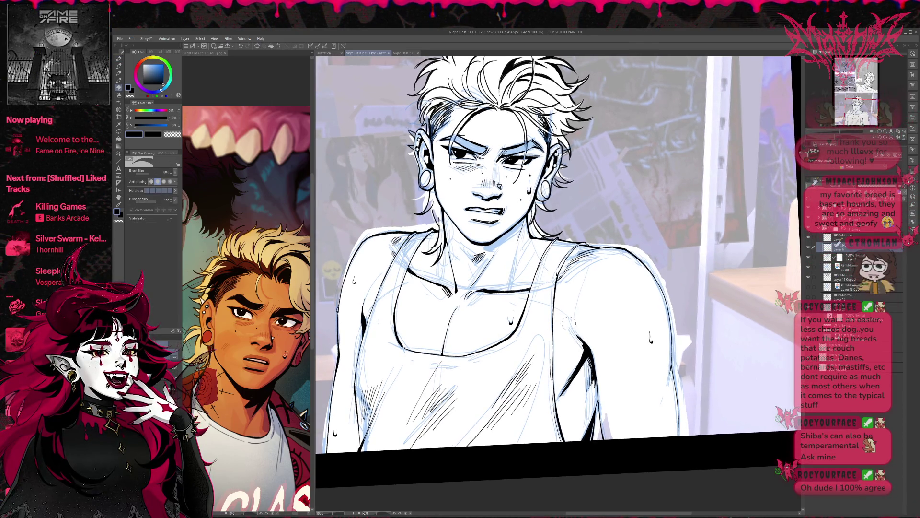
{"action": "key", "text": "p"}
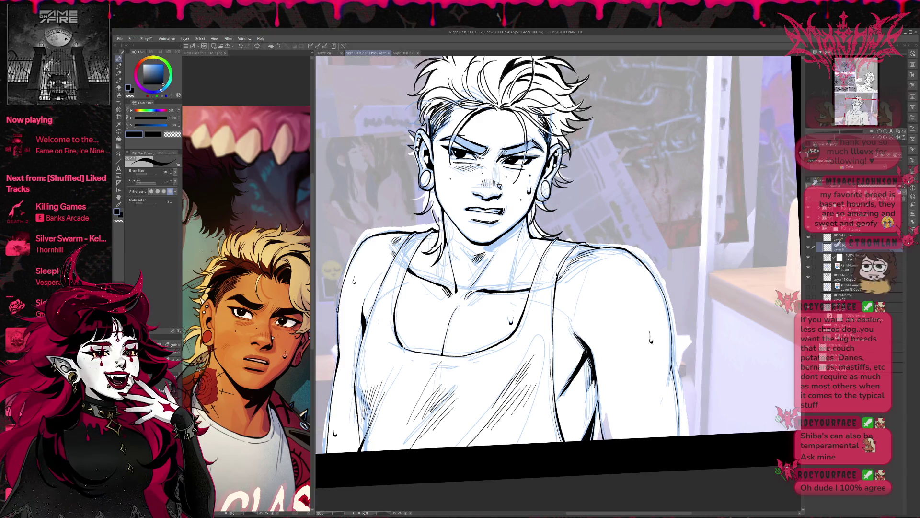
{"action": "scroll", "coordinate": [587, 351], "scroll_direction": "up", "scroll_amount": 3}
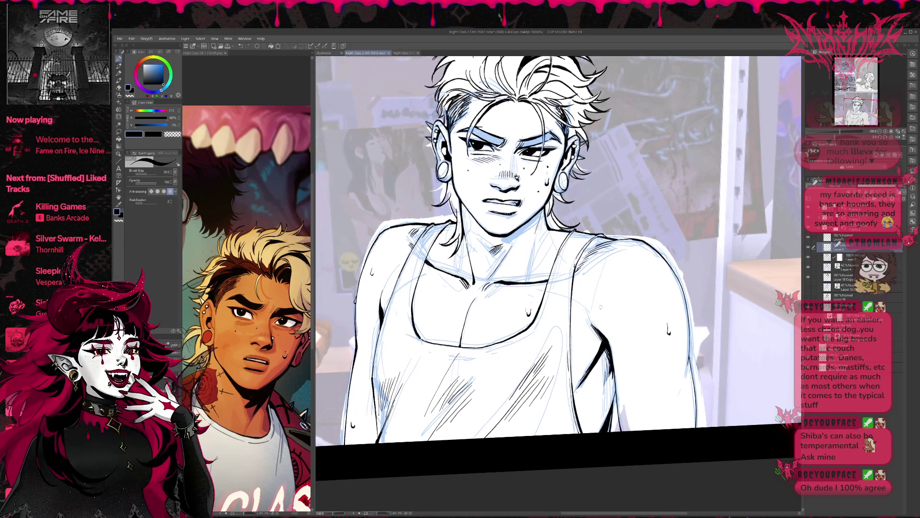
{"action": "mouse_move", "coordinate": [621, 294]}
{"action": "left_mouse_down"}
{"action": "mouse_move", "coordinate": [622, 304]}
{"action": "mouse_move", "coordinate": [630, 299]}
{"action": "mouse_move", "coordinate": [619, 315]}
{"action": "left_mouse_up"}
{"action": "key", "text": "e"}
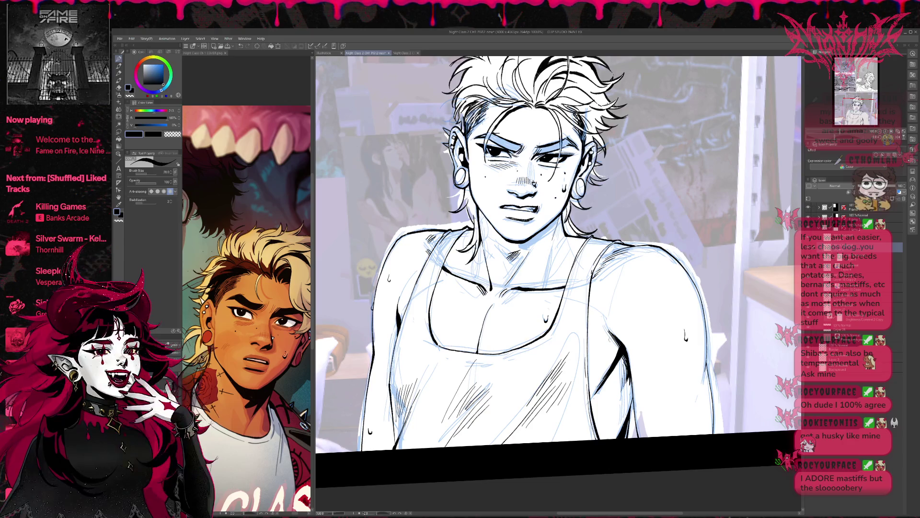
{"action": "key", "text": "p"}
{"action": "mouse_move", "coordinate": [619, 345]}
{"action": "left_mouse_down"}
{"action": "mouse_move", "coordinate": [619, 335]}
{"action": "mouse_move", "coordinate": [583, 323]}
{"action": "left_mouse_up"}
{"action": "key", "text": "e"}
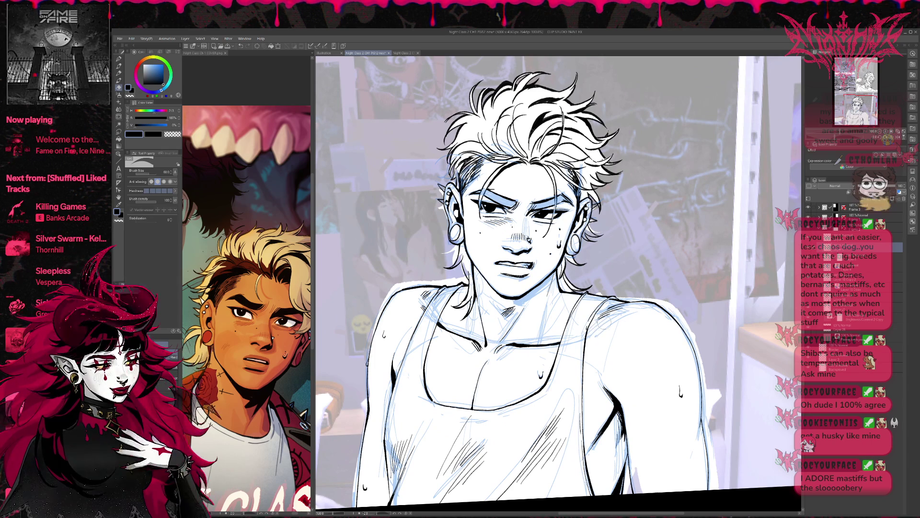
{"action": "key", "text": "p"}
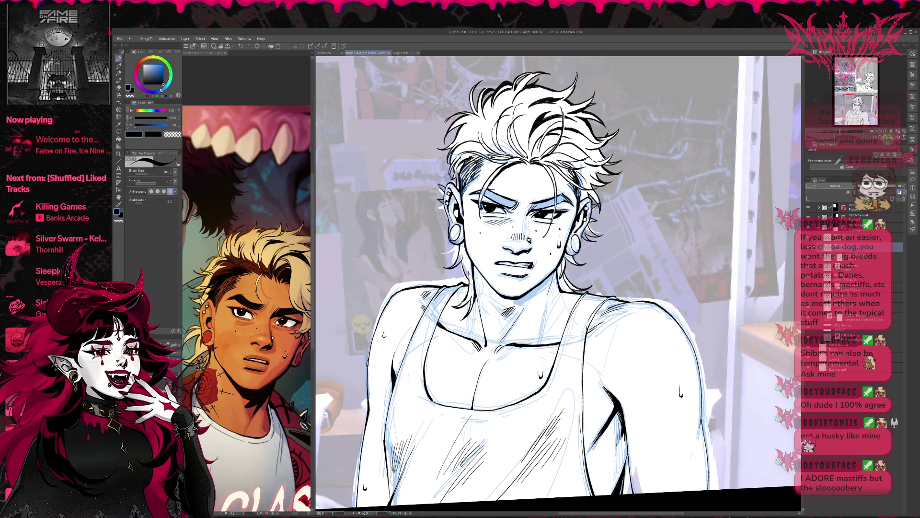
{"action": "left_click_drag", "start_coordinate": [602, 320], "coordinate": [599, 334]}
{"action": "key", "text": "e"}
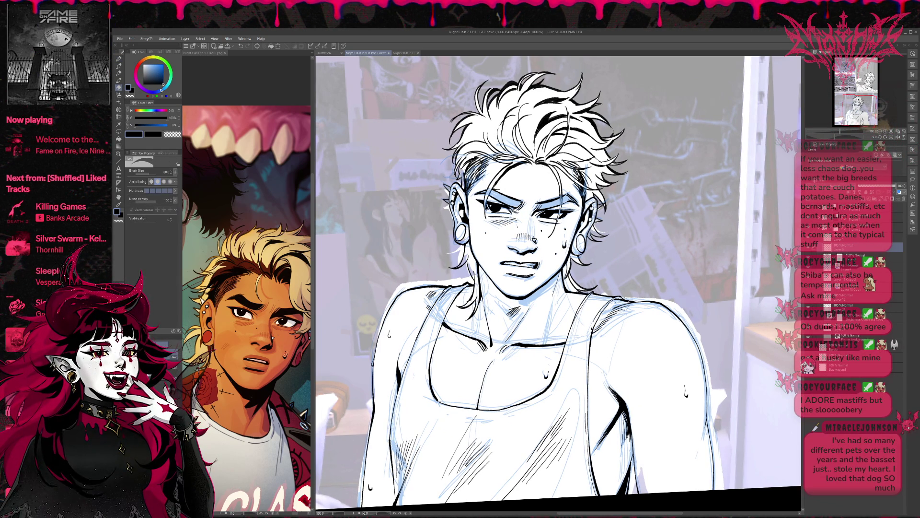
{"action": "key", "text": "p"}
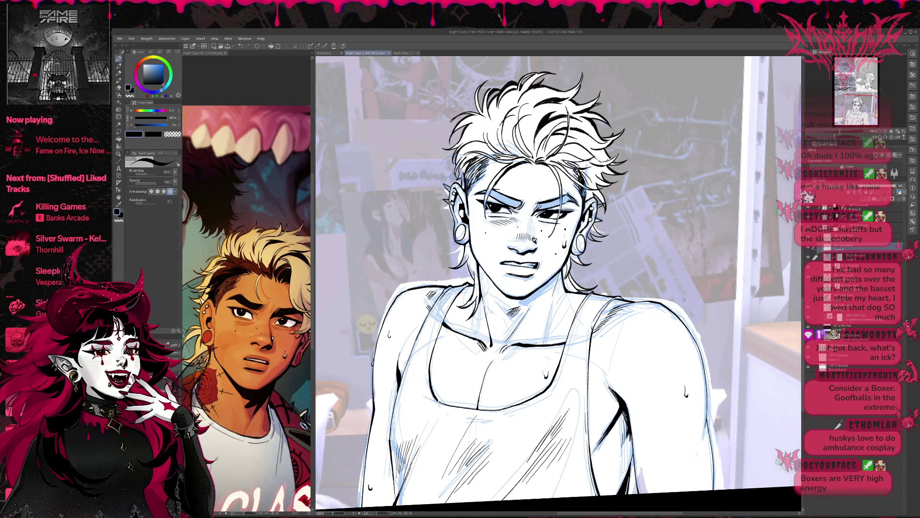
{"action": "left_click_drag", "start_coordinate": [684, 299], "coordinate": [648, 326]}
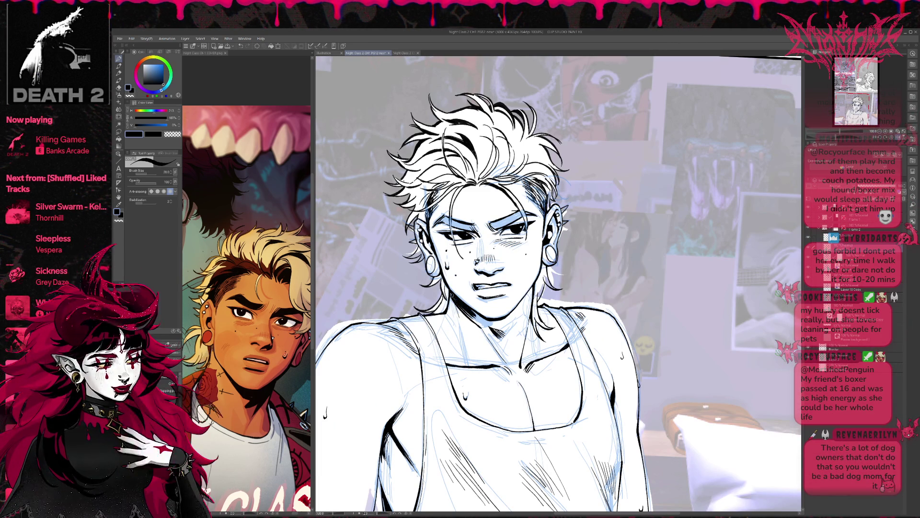
- Hatch the neck shadow under the jaw and add small ink marks around the neck
{"action": "mouse_move", "coordinate": [466, 312]}
{"action": "left_mouse_down"}
{"action": "mouse_move", "coordinate": [491, 333]}
{"action": "mouse_move", "coordinate": [502, 330]}
{"action": "left_mouse_up"}
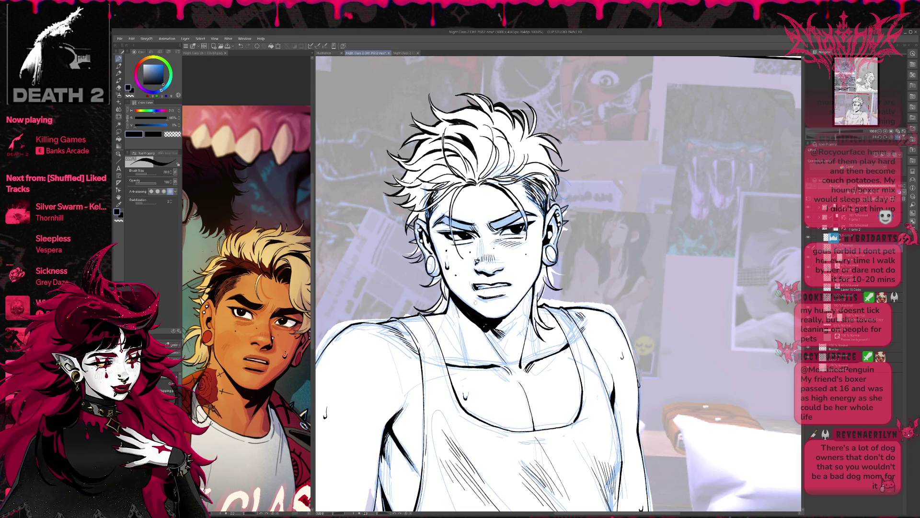
{"action": "key", "text": "e"}
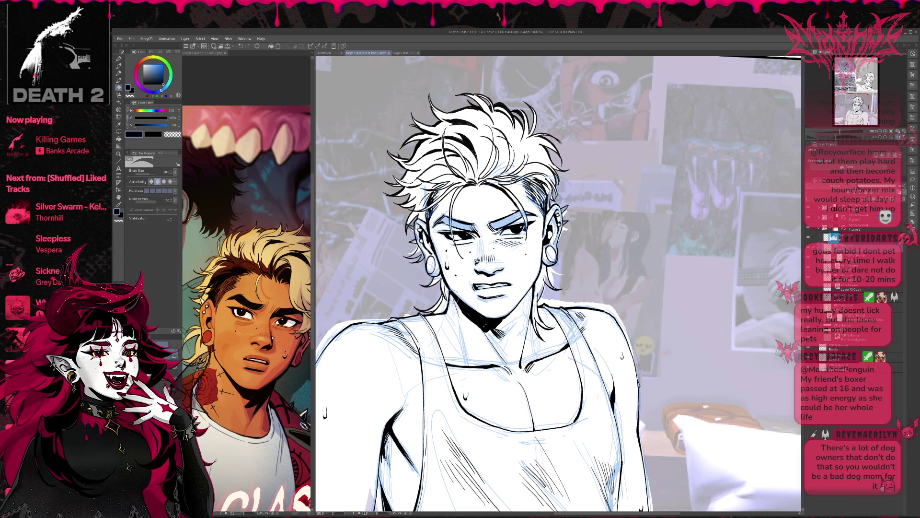
{"action": "key", "text": "p"}
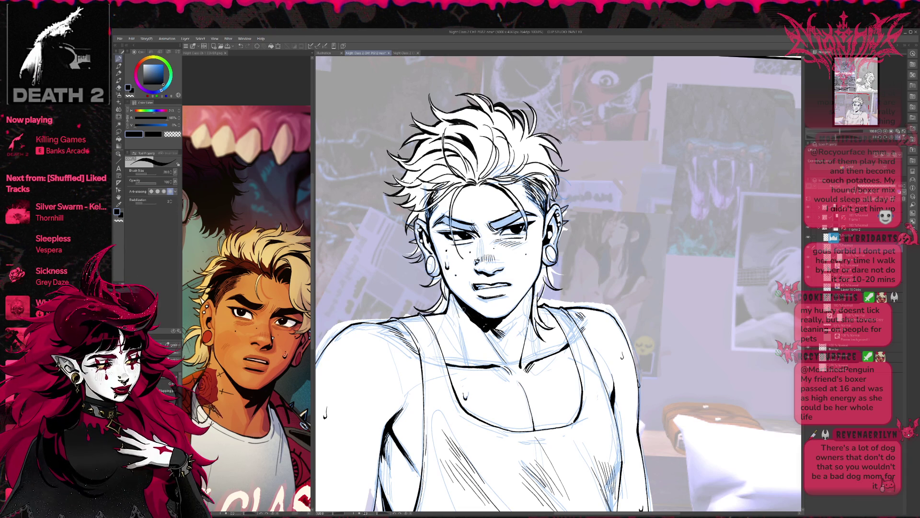
{"action": "mouse_move", "coordinate": [455, 297]}
{"action": "left_mouse_down"}
{"action": "mouse_move", "coordinate": [482, 334]}
{"action": "mouse_move", "coordinate": [493, 325]}
{"action": "mouse_move", "coordinate": [505, 335]}
{"action": "left_mouse_up"}
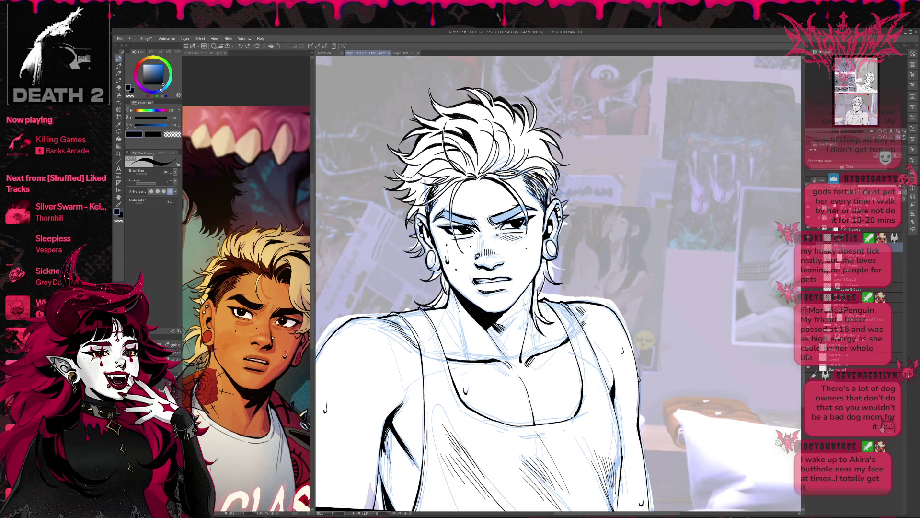
{"action": "key", "text": "e"}
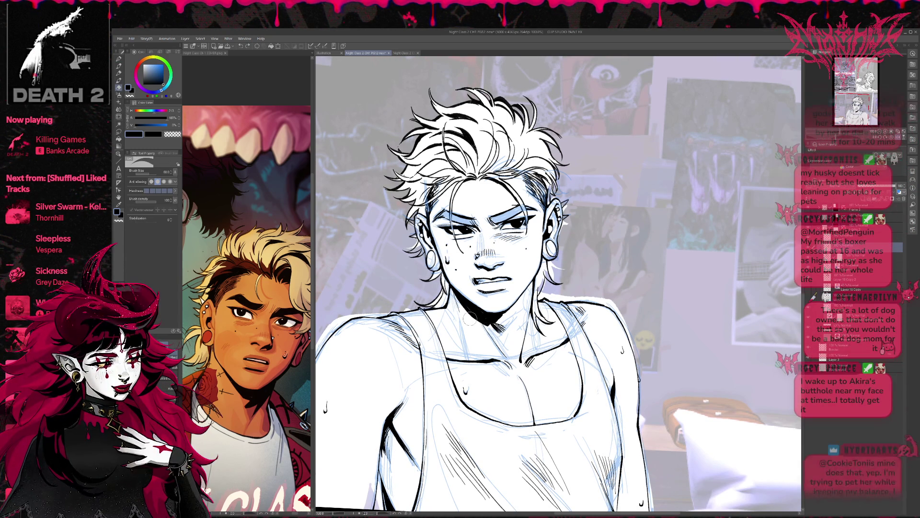
{"action": "key", "text": "p"}
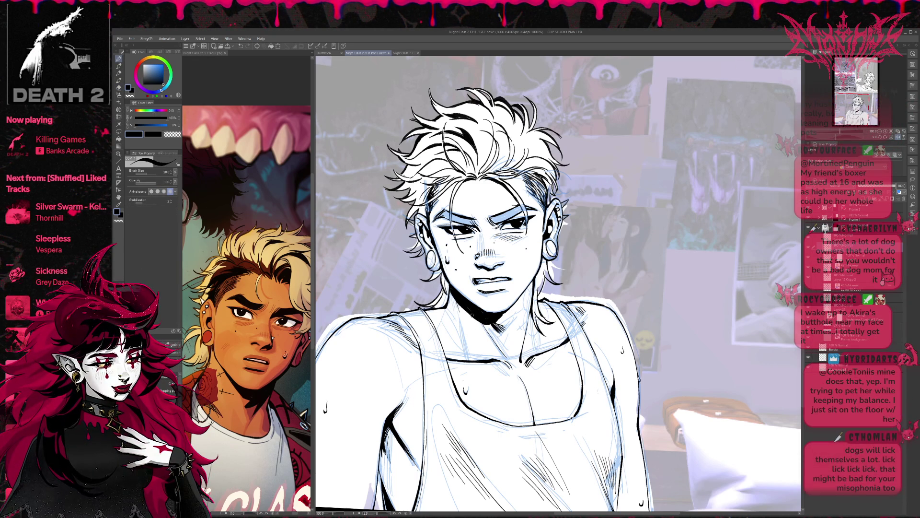
- Try a short stroke on the collar line, then undo it
{"action": "mouse_move", "coordinate": [619, 353]}
{"action": "left_mouse_down"}
{"action": "mouse_move", "coordinate": [643, 315]}
{"action": "mouse_move", "coordinate": [618, 305]}
{"action": "mouse_move", "coordinate": [704, 298]}
{"action": "mouse_move", "coordinate": [594, 326]}
{"action": "mouse_move", "coordinate": [593, 293]}
{"action": "left_mouse_up"}
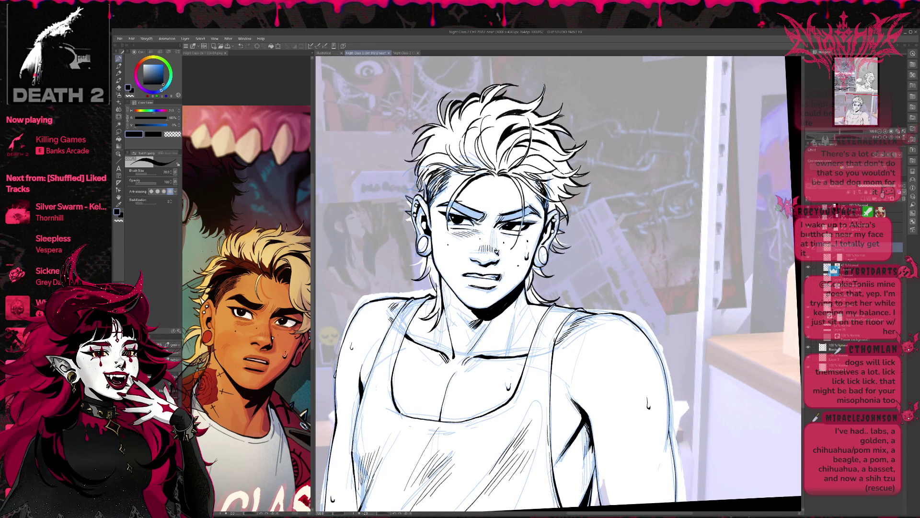
{"action": "left_click_drag", "start_coordinate": [458, 268], "coordinate": [479, 269]}
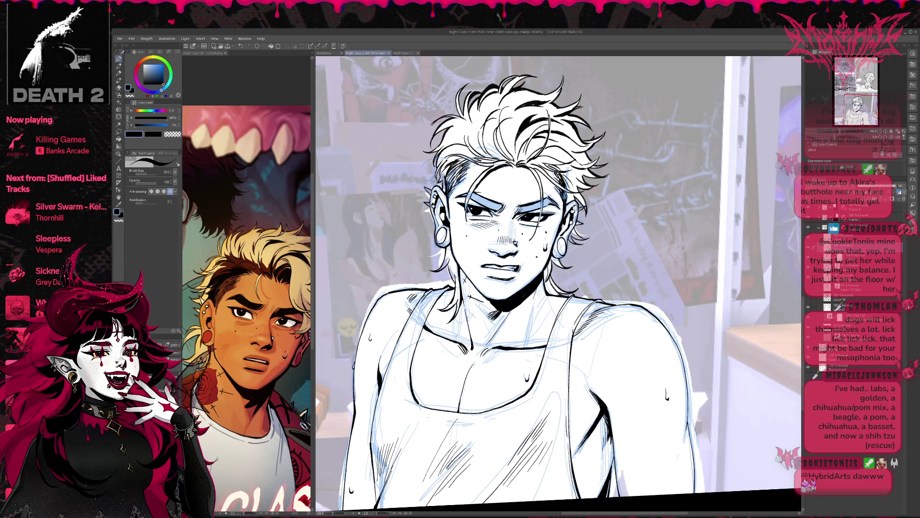
{"action": "left_click_drag", "start_coordinate": [465, 314], "coordinate": [476, 328]}
{"action": "key", "text": "ctrl+z"}
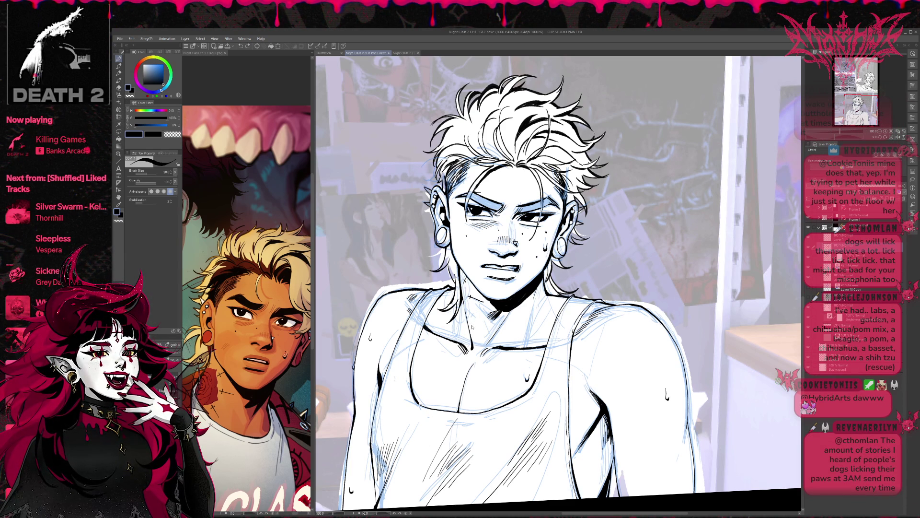
- Ink short strokes along the neck and tank-top collar, undoing the last misplaced one
{"action": "left_click_drag", "start_coordinate": [467, 317], "coordinate": [460, 277]}
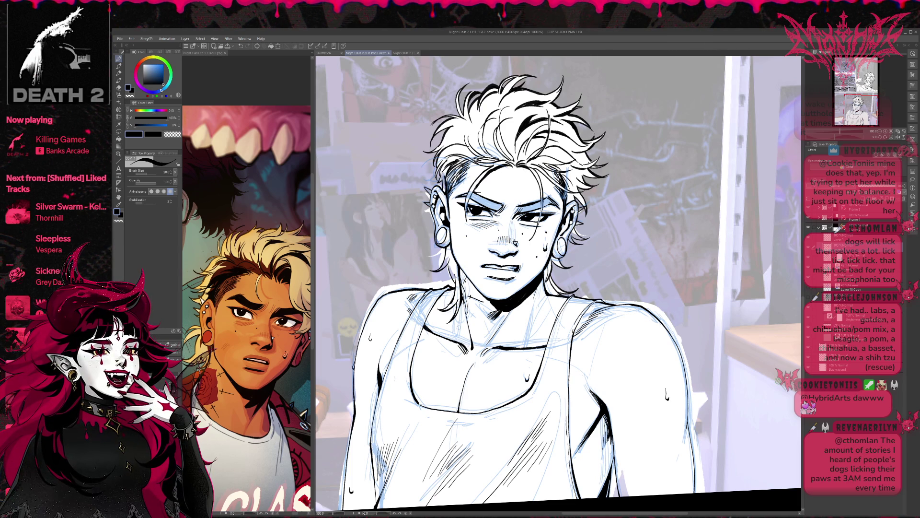
{"action": "mouse_move", "coordinate": [453, 317]}
{"action": "left_mouse_down"}
{"action": "mouse_move", "coordinate": [458, 334]}
{"action": "mouse_move", "coordinate": [467, 326]}
{"action": "left_mouse_up"}
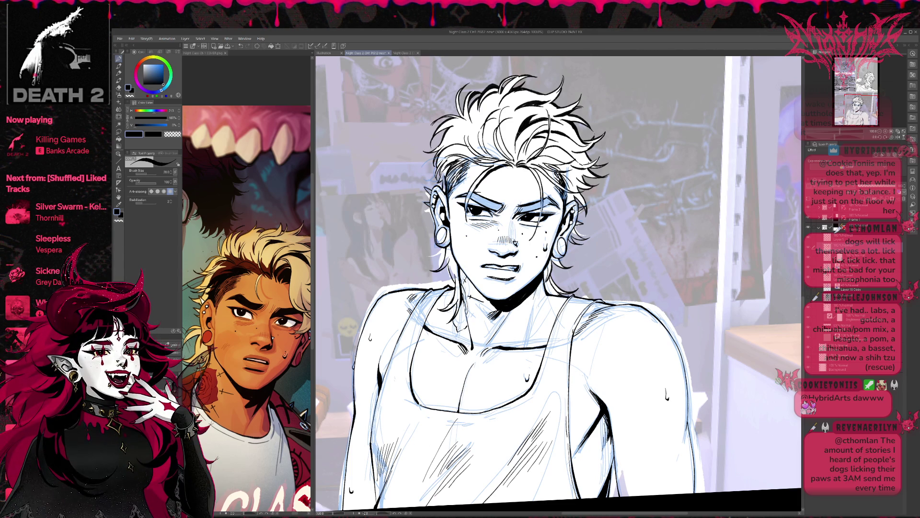
{"action": "mouse_move", "coordinate": [456, 319]}
{"action": "left_mouse_down"}
{"action": "mouse_move", "coordinate": [470, 326]}
{"action": "mouse_move", "coordinate": [468, 313]}
{"action": "mouse_move", "coordinate": [453, 319]}
{"action": "left_mouse_up"}
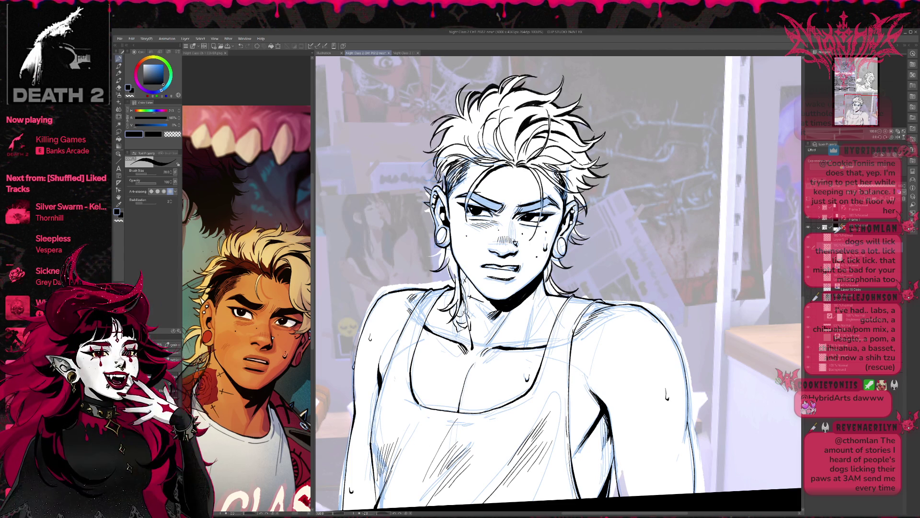
{"action": "left_click_drag", "start_coordinate": [449, 287], "coordinate": [455, 300]}
{"action": "key", "text": "ctrl+z"}
{"action": "key", "text": "ctrl+z"}
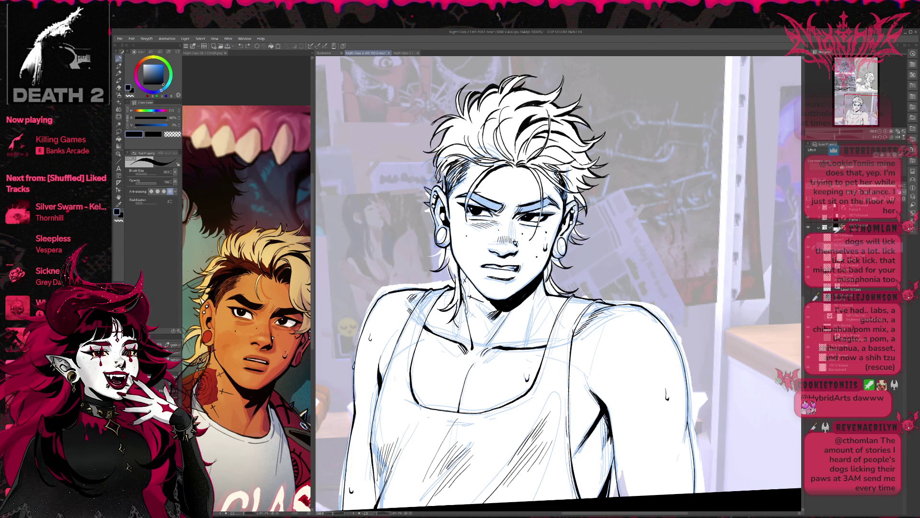
- Make Layer 6 active and add small ink marks at the collar
{"action": "left_click", "coordinate": [843, 248]}
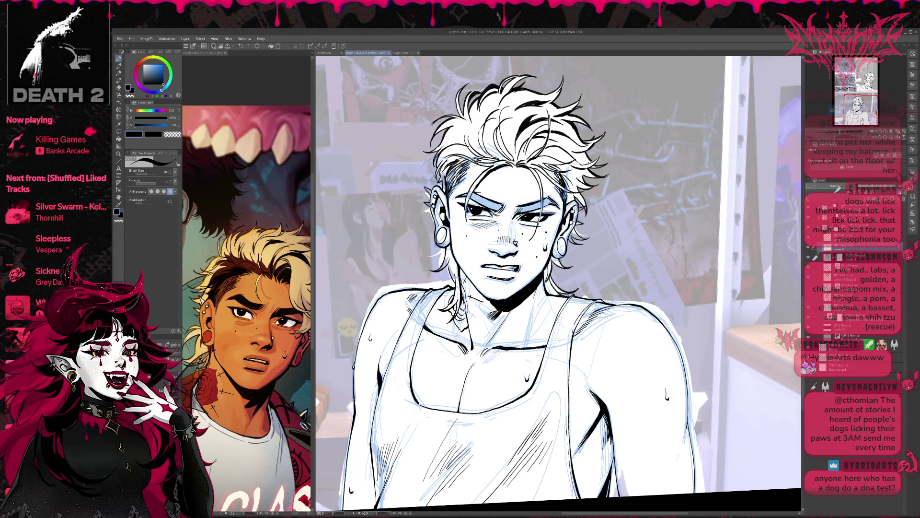
{"action": "left_click_drag", "start_coordinate": [459, 321], "coordinate": [466, 326]}
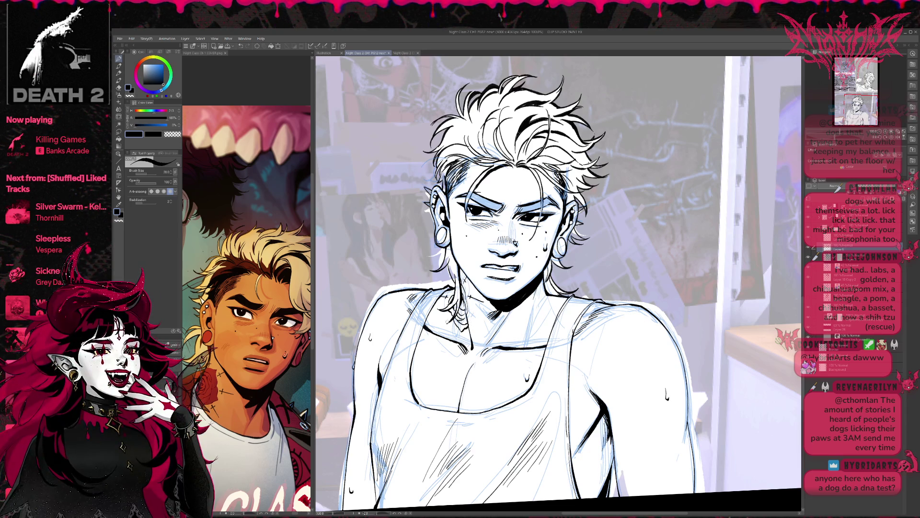
{"action": "left_click_drag", "start_coordinate": [444, 314], "coordinate": [449, 318]}
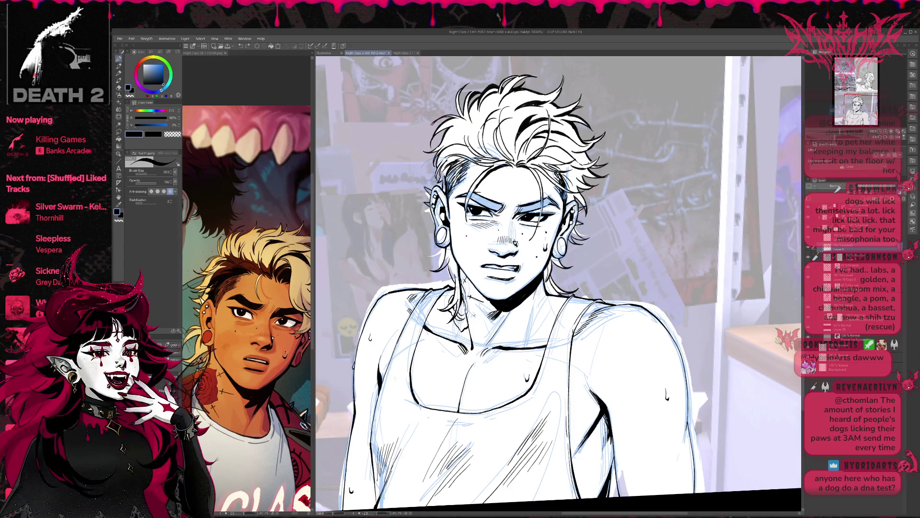
- Ink short strokes beside the neck hair strand, redrawing the first attempt
{"action": "left_click_drag", "start_coordinate": [460, 326], "coordinate": [398, 330]}
{"action": "mouse_move", "coordinate": [483, 330]}
{"action": "left_mouse_down"}
{"action": "mouse_move", "coordinate": [503, 315]}
{"action": "mouse_move", "coordinate": [493, 311]}
{"action": "left_mouse_up"}
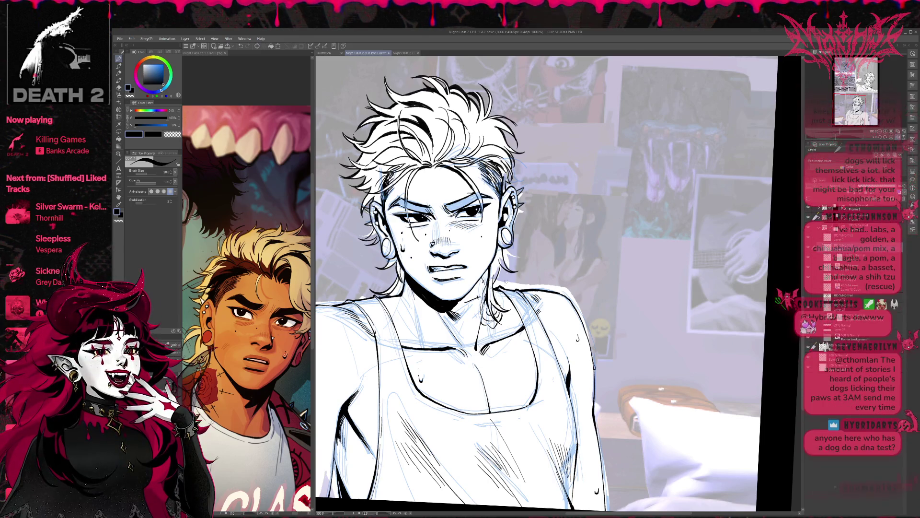
{"action": "key", "text": "ctrl+z"}
{"action": "key", "text": "ctrl+z"}
{"action": "key", "text": "ctrl+z"}
{"action": "left_click_drag", "start_coordinate": [481, 326], "coordinate": [488, 304]}
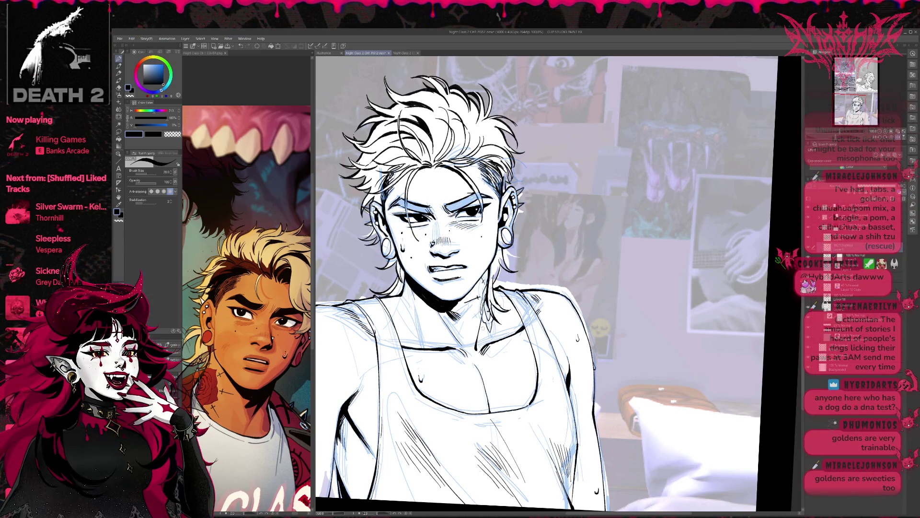
{"action": "left_click_drag", "start_coordinate": [480, 335], "coordinate": [475, 317]}
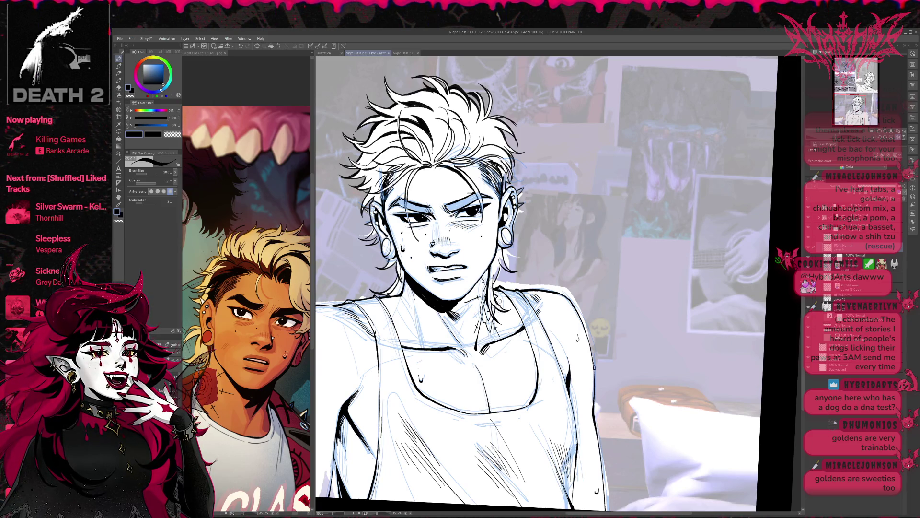
{"action": "left_click_drag", "start_coordinate": [503, 281], "coordinate": [520, 282]}
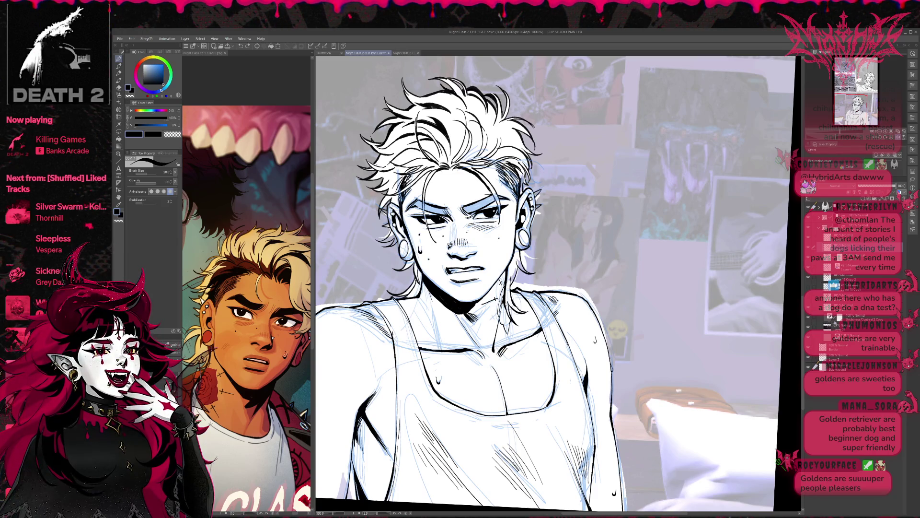
- Try a short collar stroke near the neck with the pen, then undo it
{"action": "key", "text": "e"}
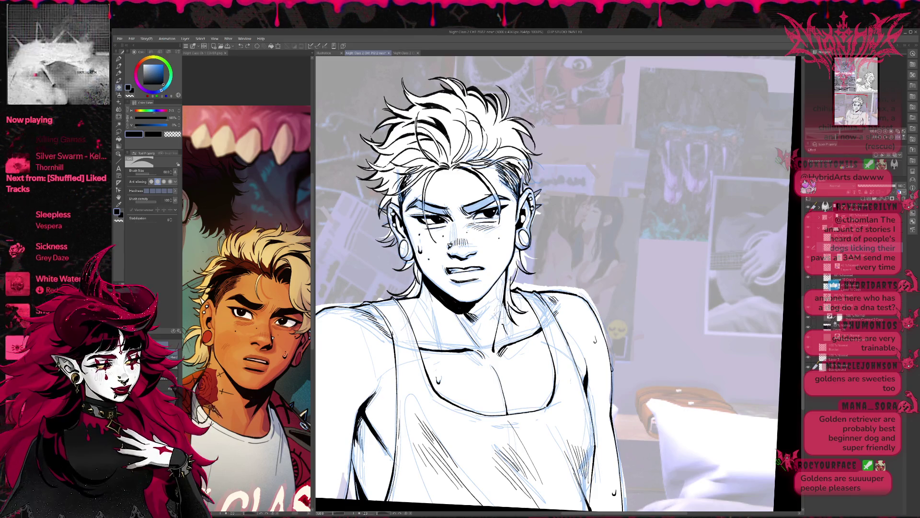
{"action": "key", "text": "p"}
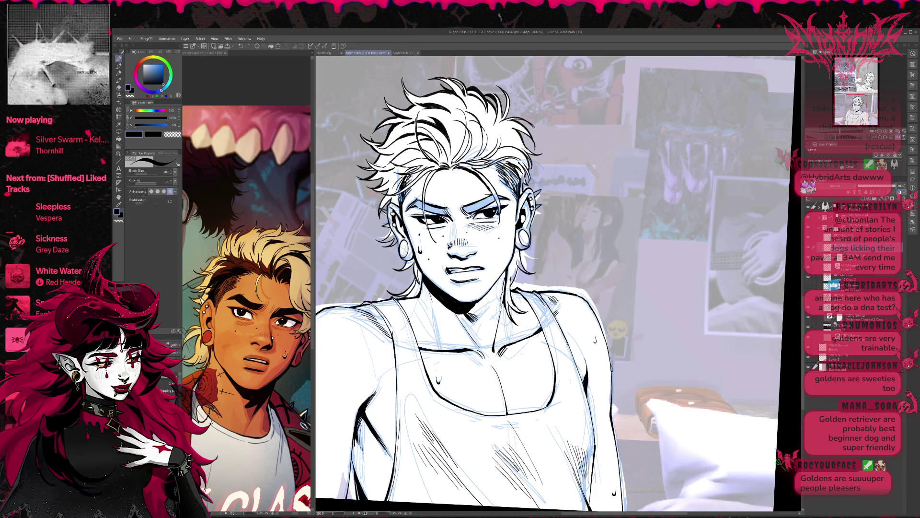
{"action": "mouse_move", "coordinate": [498, 318]}
{"action": "left_mouse_down"}
{"action": "mouse_move", "coordinate": [516, 327]}
{"action": "mouse_move", "coordinate": [510, 289]}
{"action": "mouse_move", "coordinate": [514, 329]}
{"action": "mouse_move", "coordinate": [515, 291]}
{"action": "mouse_move", "coordinate": [523, 309]}
{"action": "left_mouse_up"}
{"action": "key", "text": "ctrl+z"}
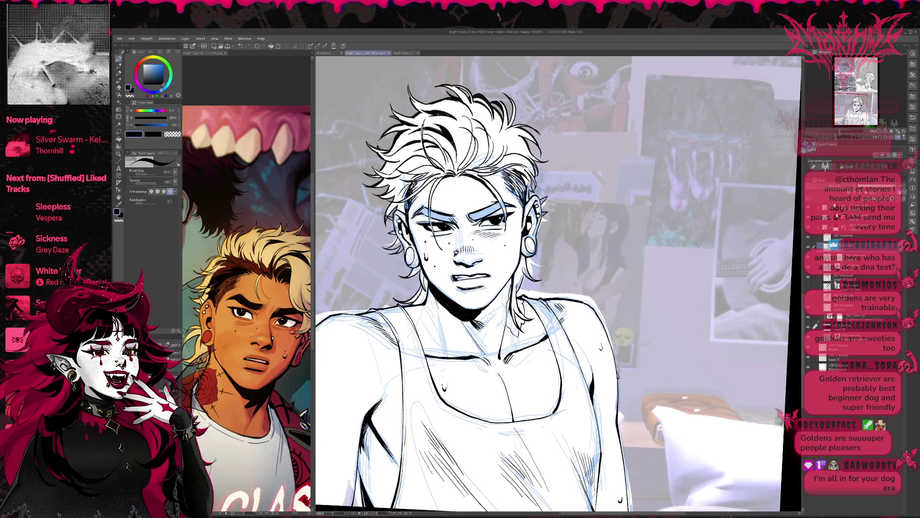
- Ink extra hair strands beside the neck and a short neck line, discarding the jaw stroke
{"action": "scroll", "coordinate": [559, 285], "scroll_direction": "up", "scroll_amount": 2}
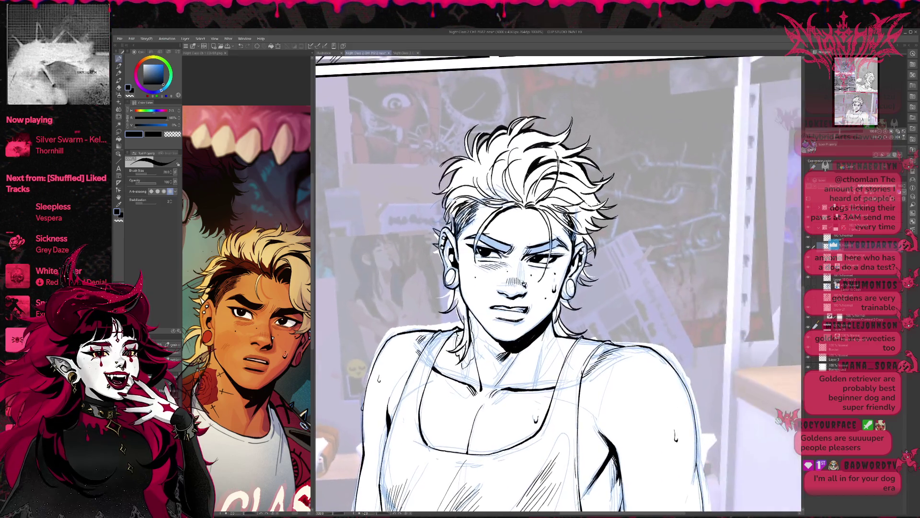
{"action": "mouse_move", "coordinate": [474, 348]}
{"action": "left_mouse_down"}
{"action": "mouse_move", "coordinate": [467, 361]}
{"action": "mouse_move", "coordinate": [458, 345]}
{"action": "left_mouse_up"}
{"action": "left_click_drag", "start_coordinate": [474, 312], "coordinate": [471, 324]}
{"action": "key", "text": "ctrl+z"}
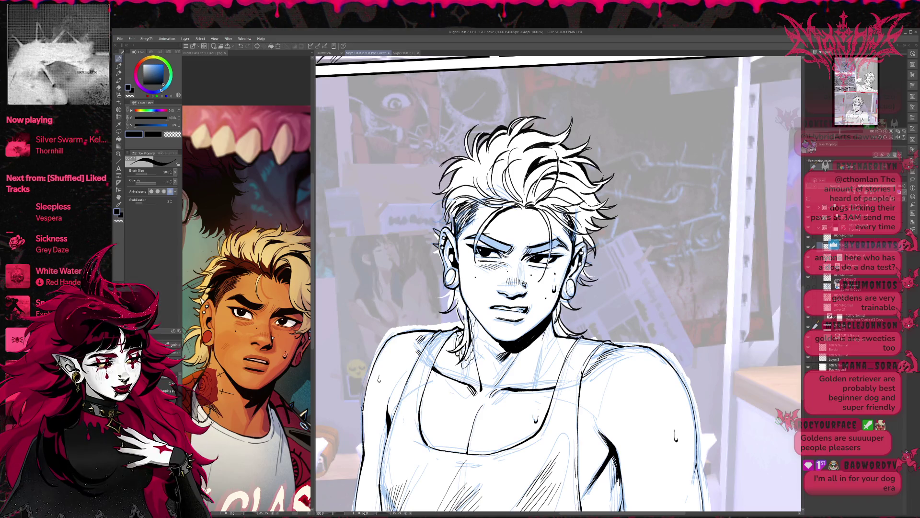
{"action": "left_click_drag", "start_coordinate": [473, 326], "coordinate": [481, 326]}
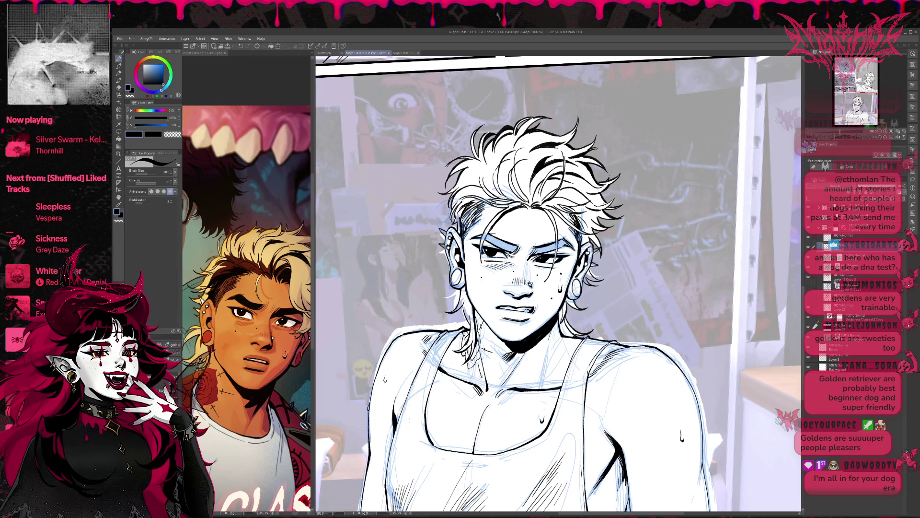
{"action": "left_click_drag", "start_coordinate": [460, 357], "coordinate": [455, 370]}
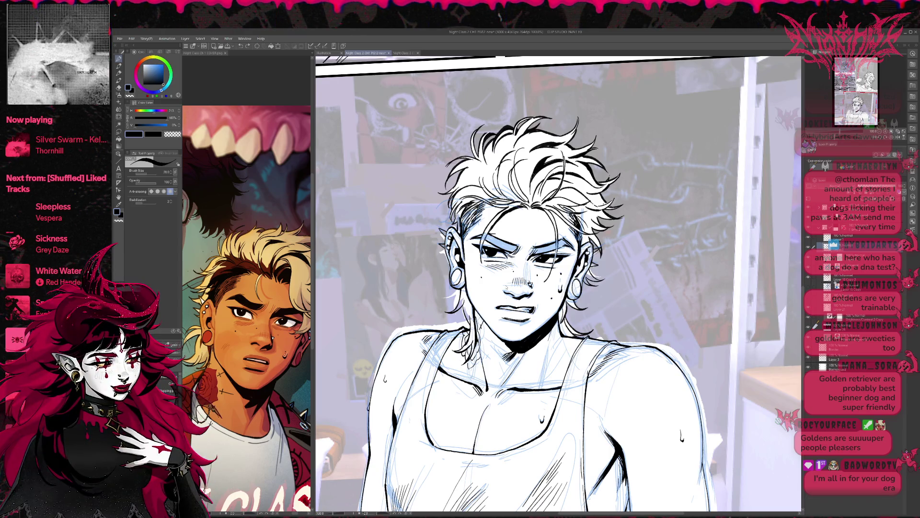
{"action": "key", "text": "e"}
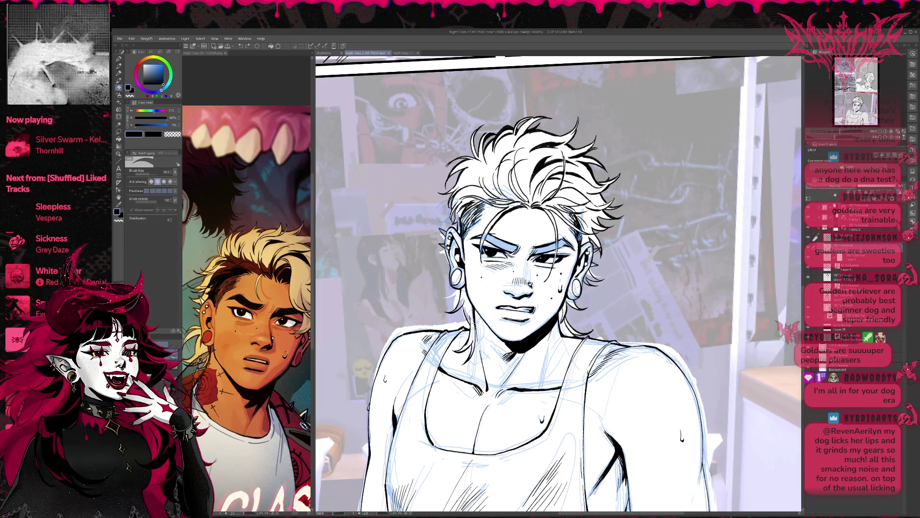
- Toggle the blue sketch and line art layers' visibility to check the inks
{"action": "left_click", "coordinate": [809, 267]}
{"action": "left_click", "coordinate": [808, 278]}
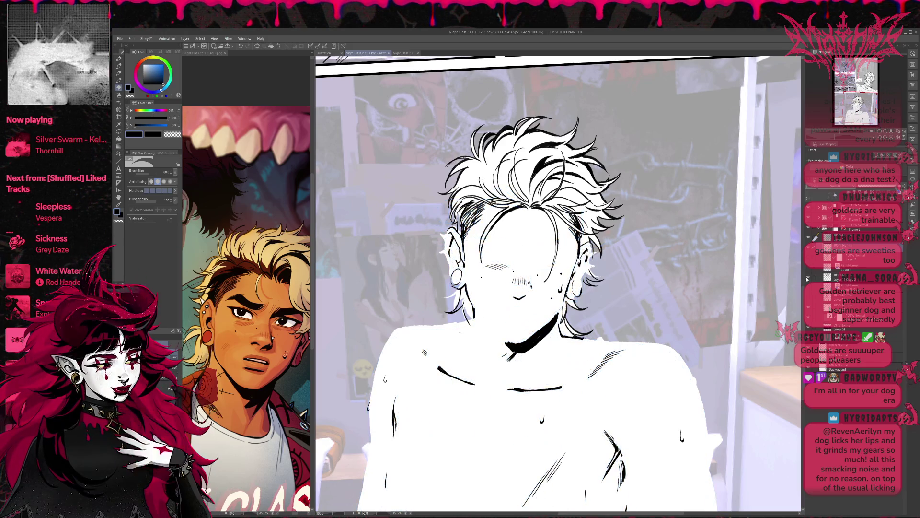
{"action": "left_click", "coordinate": [809, 278]}
{"action": "left_click", "coordinate": [809, 267]}
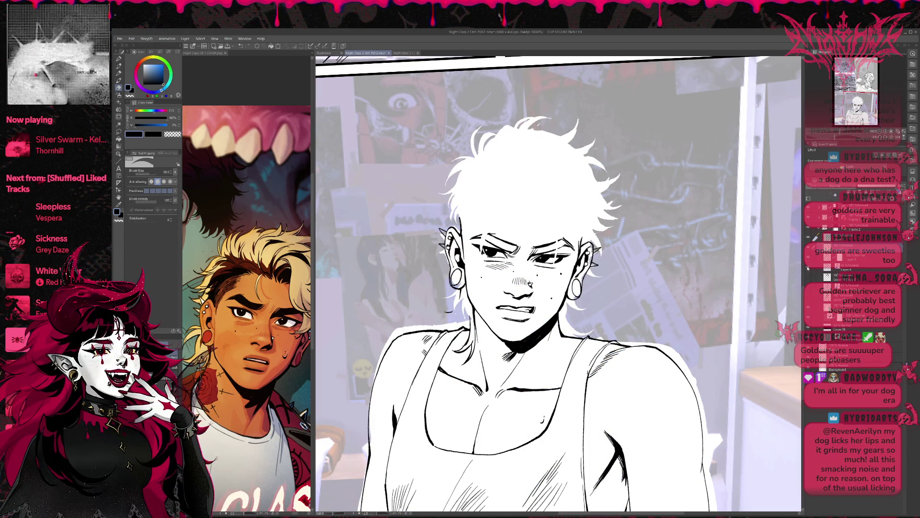
{"action": "left_click", "coordinate": [809, 269]}
{"action": "left_click", "coordinate": [809, 270]}
{"action": "left_click", "coordinate": [809, 279]}
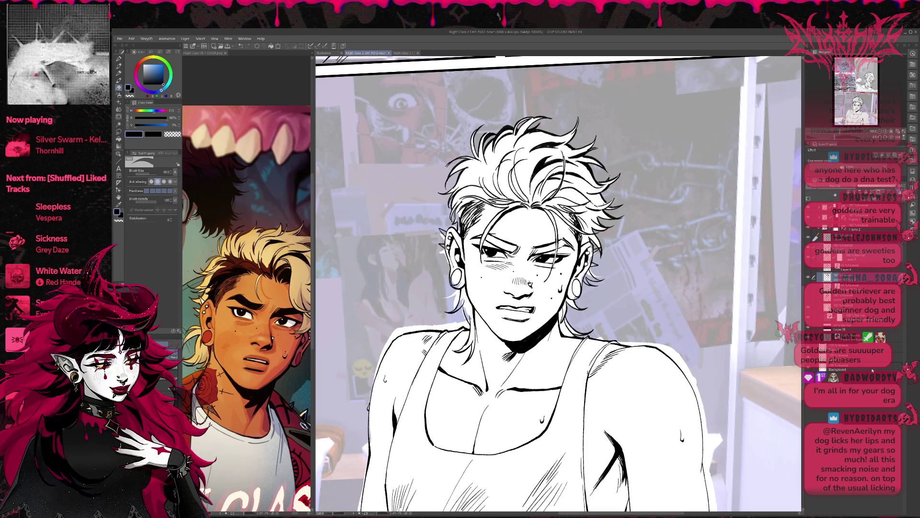
- Duplicate the line art layer, tint the copy blue, and mirror and zoom out the view
{"action": "key", "text": "ctrl+v"}
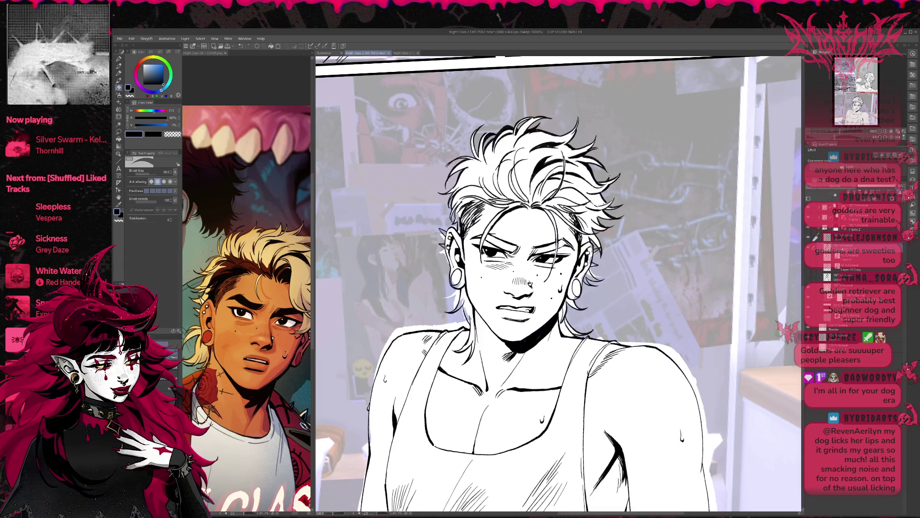
{"action": "left_click", "coordinate": [834, 156]}
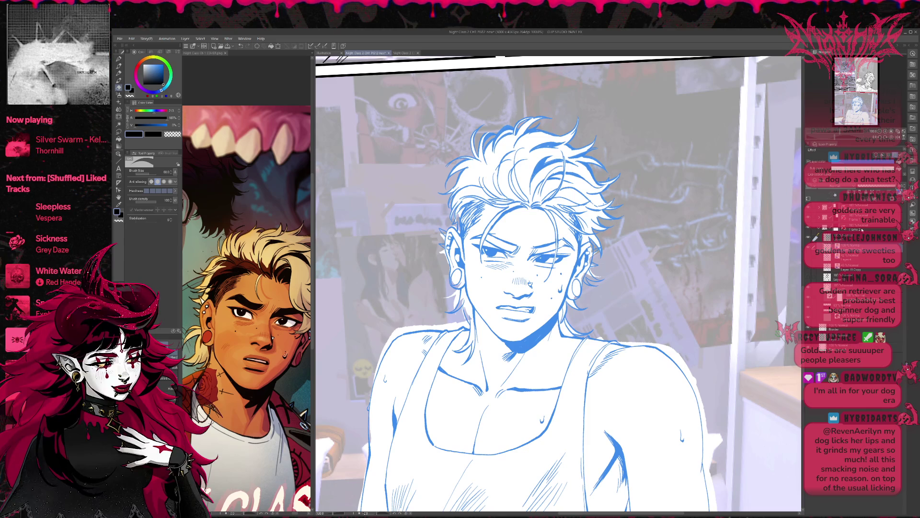
{"action": "left_click", "coordinate": [899, 137]}
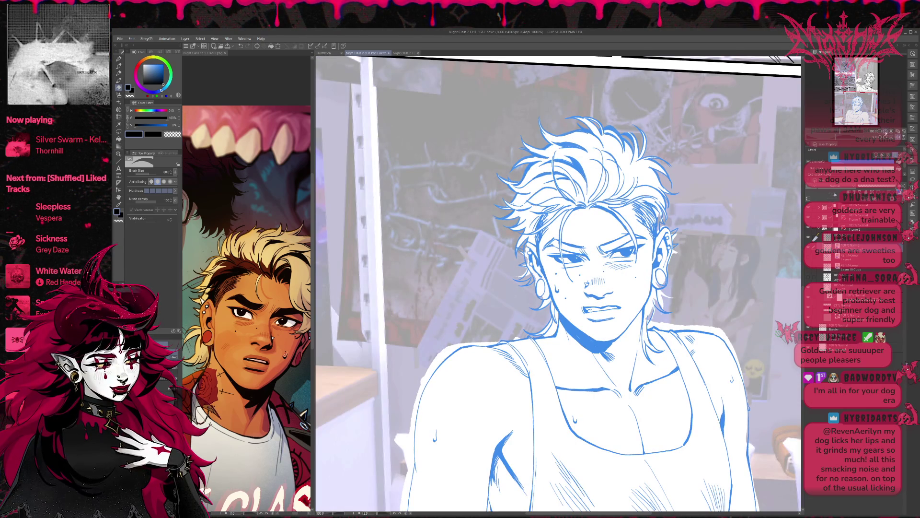
{"action": "key", "text": "ctrl+minus"}
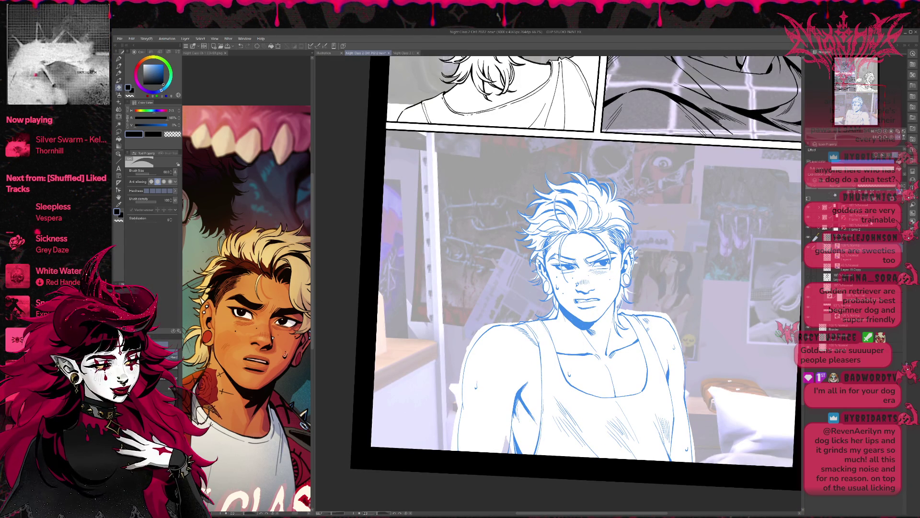
{"action": "left_click_drag", "start_coordinate": [730, 278], "coordinate": [707, 290]}
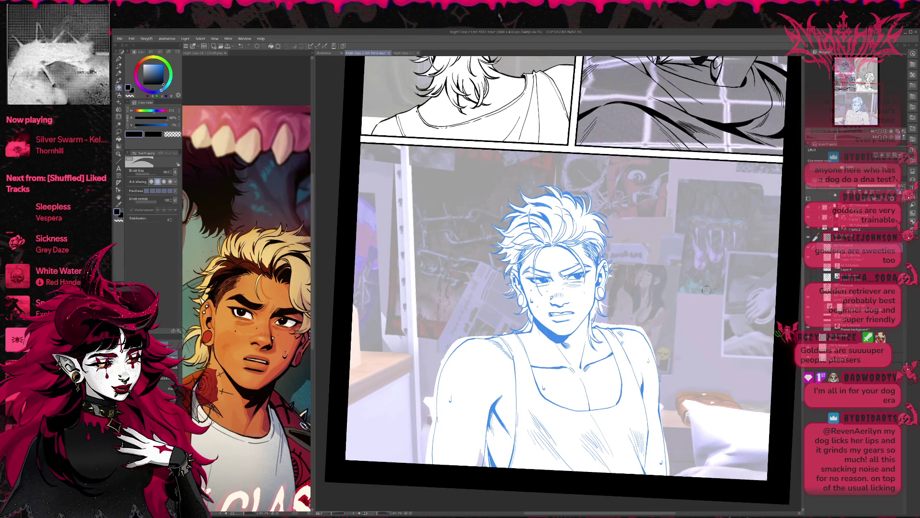
- Pick a dark red colour and sketch red guide strokes across the face and chin
{"action": "left_click", "coordinate": [163, 74]}
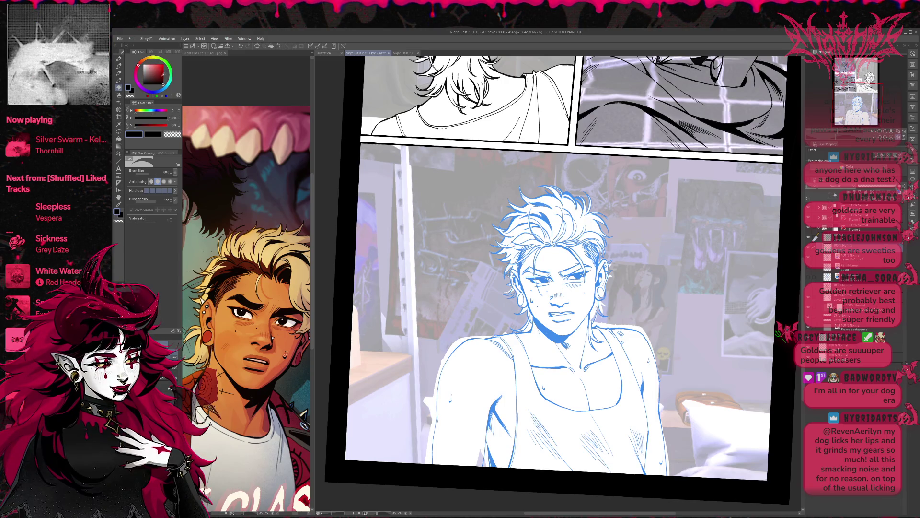
{"action": "left_click_drag", "start_coordinate": [163, 74], "coordinate": [169, 76]}
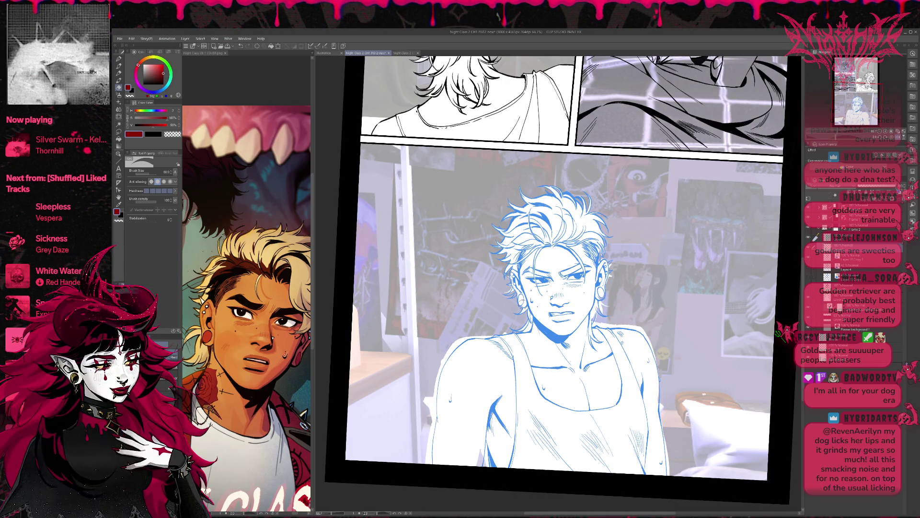
{"action": "left_click", "coordinate": [119, 58]}
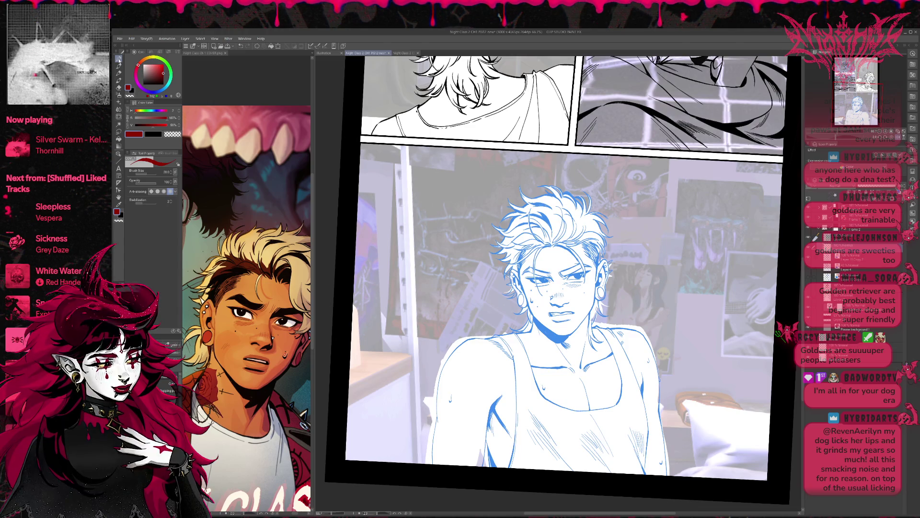
{"action": "mouse_move", "coordinate": [531, 297]}
{"action": "left_mouse_down"}
{"action": "mouse_move", "coordinate": [579, 325]}
{"action": "mouse_move", "coordinate": [575, 287]}
{"action": "mouse_move", "coordinate": [532, 307]}
{"action": "mouse_move", "coordinate": [597, 290]}
{"action": "left_mouse_up"}
{"action": "mouse_move", "coordinate": [530, 335]}
{"action": "left_mouse_down"}
{"action": "mouse_move", "coordinate": [588, 366]}
{"action": "mouse_move", "coordinate": [595, 355]}
{"action": "mouse_move", "coordinate": [560, 366]}
{"action": "left_mouse_up"}
- Draw red ovals around chin, mouth and jaw plus left-face lines, then fade the blue copy to near white
{"action": "left_click_drag", "start_coordinate": [555, 328], "coordinate": [530, 352]}
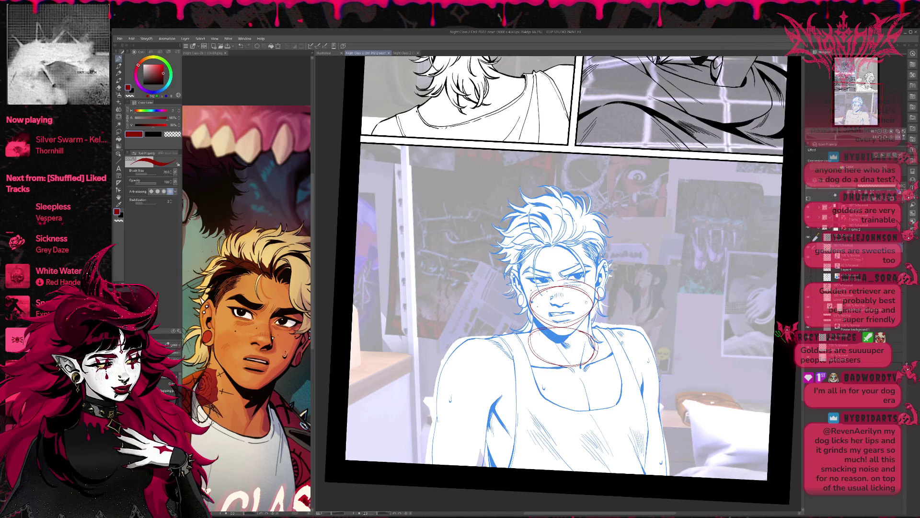
{"action": "mouse_move", "coordinate": [580, 290]}
{"action": "left_mouse_down"}
{"action": "mouse_move", "coordinate": [534, 314]}
{"action": "mouse_move", "coordinate": [592, 293]}
{"action": "mouse_move", "coordinate": [564, 292]}
{"action": "mouse_move", "coordinate": [533, 326]}
{"action": "left_mouse_up"}
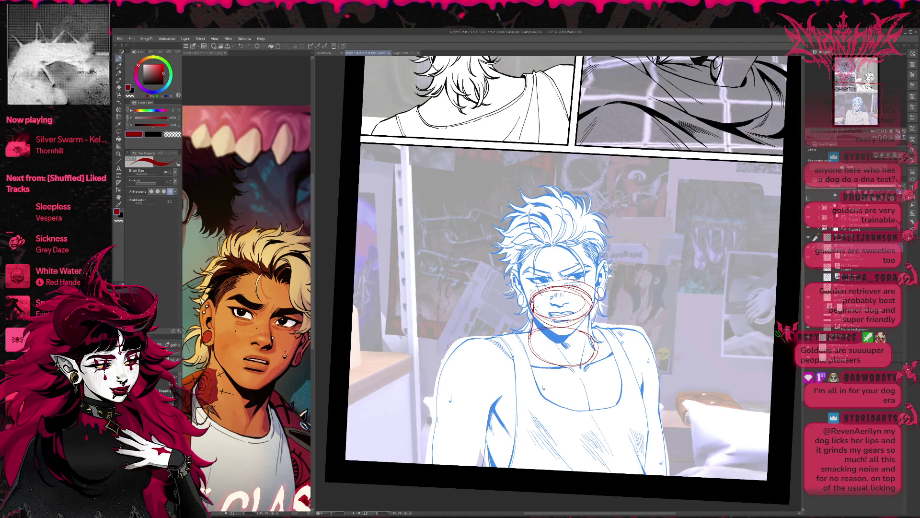
{"action": "left_click_drag", "start_coordinate": [524, 286], "coordinate": [533, 302]}
{"action": "left_click_drag", "start_coordinate": [590, 287], "coordinate": [590, 333]}
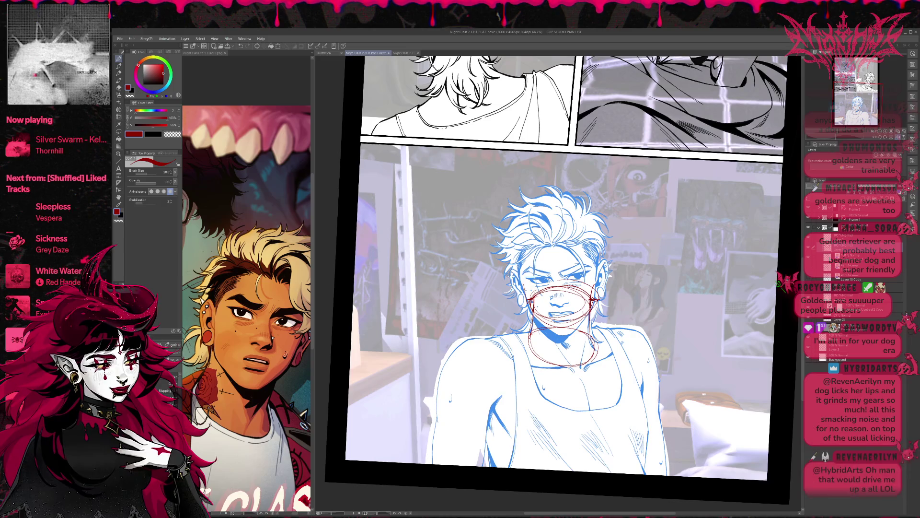
{"action": "left_click_drag", "start_coordinate": [513, 270], "coordinate": [527, 307]}
{"action": "left_click_drag", "start_coordinate": [513, 272], "coordinate": [526, 307]}
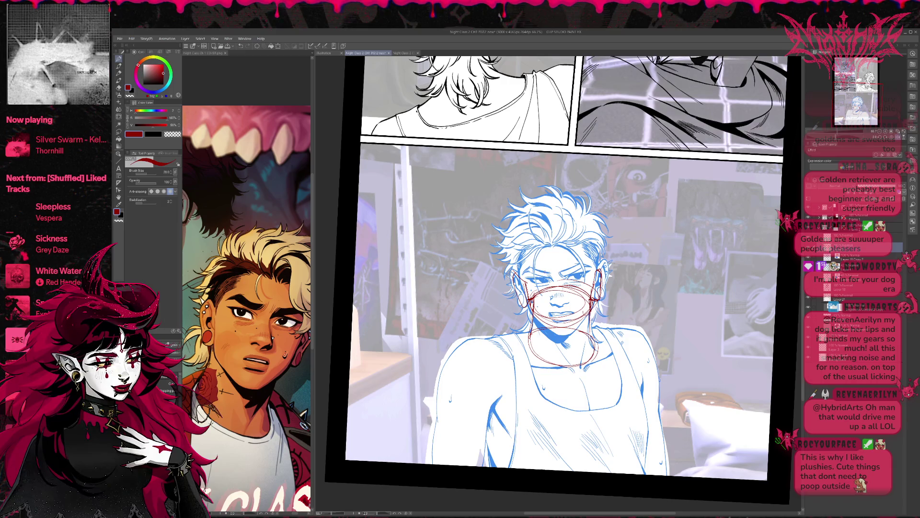
{"action": "left_click_drag", "start_coordinate": [891, 186], "coordinate": [848, 185]}
{"action": "left_click", "coordinate": [892, 247]}
- Mirror the view and sketch red diagonal jaw lines and short strokes over the chin and neck
{"action": "left_click", "coordinate": [894, 136]}
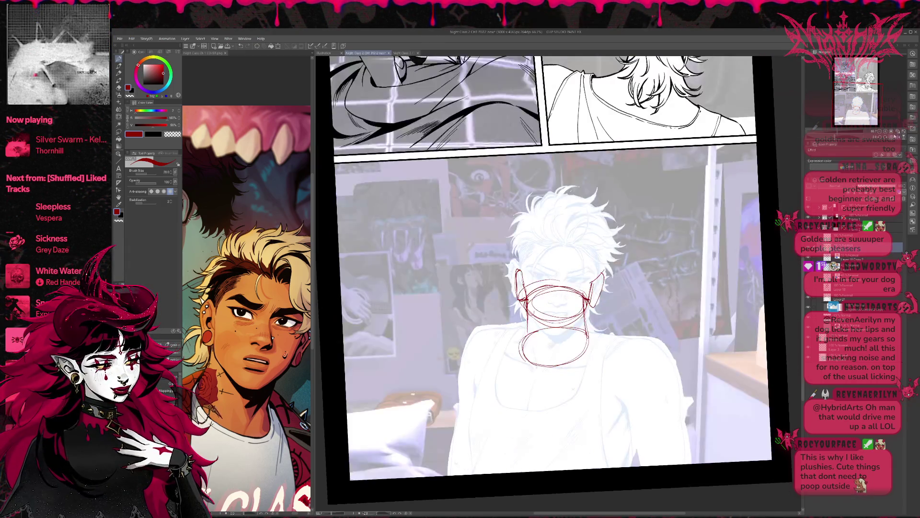
{"action": "left_click_drag", "start_coordinate": [593, 328], "coordinate": [548, 369]}
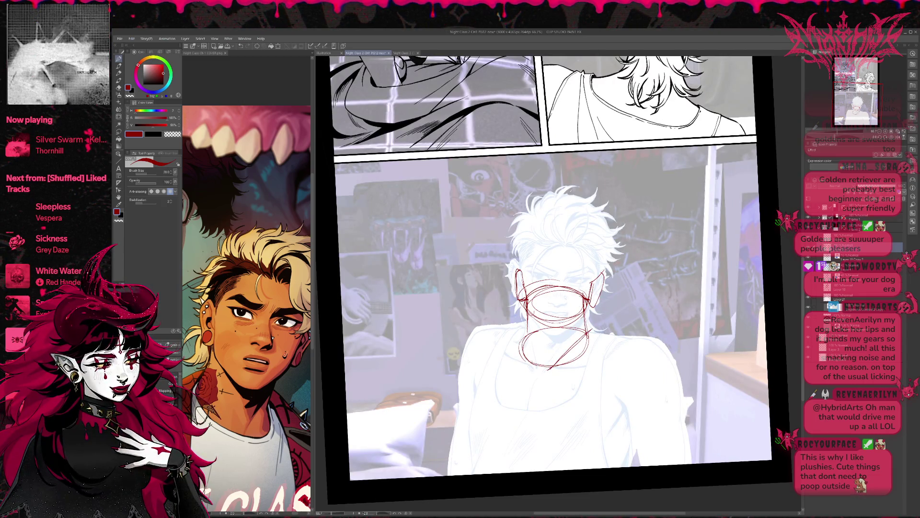
{"action": "left_click_drag", "start_coordinate": [590, 332], "coordinate": [537, 370]}
{"action": "mouse_move", "coordinate": [534, 318]}
{"action": "left_mouse_down"}
{"action": "mouse_move", "coordinate": [528, 367]}
{"action": "mouse_move", "coordinate": [542, 370]}
{"action": "left_mouse_up"}
{"action": "mouse_move", "coordinate": [583, 292]}
{"action": "left_mouse_down"}
{"action": "mouse_move", "coordinate": [547, 355]}
{"action": "mouse_move", "coordinate": [586, 328]}
{"action": "left_mouse_up"}
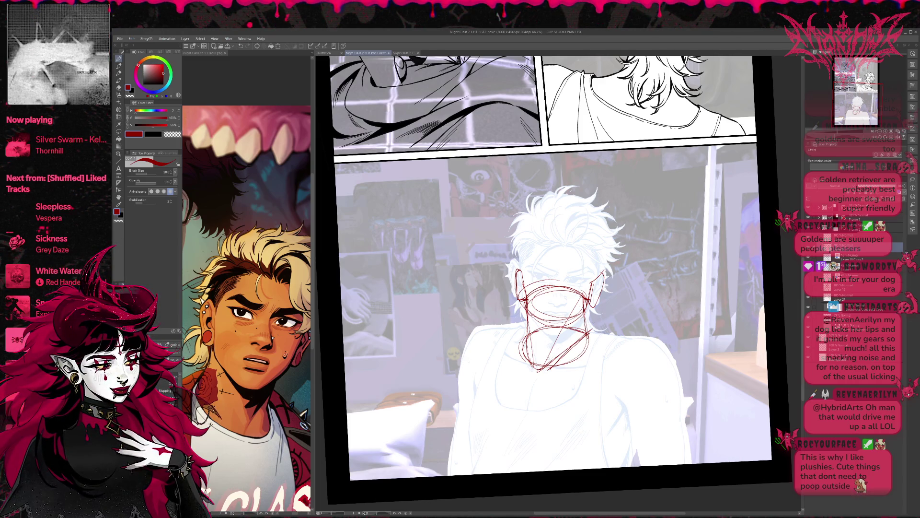
{"action": "left_click_drag", "start_coordinate": [586, 336], "coordinate": [560, 357]}
{"action": "left_click_drag", "start_coordinate": [586, 322], "coordinate": [554, 349]}
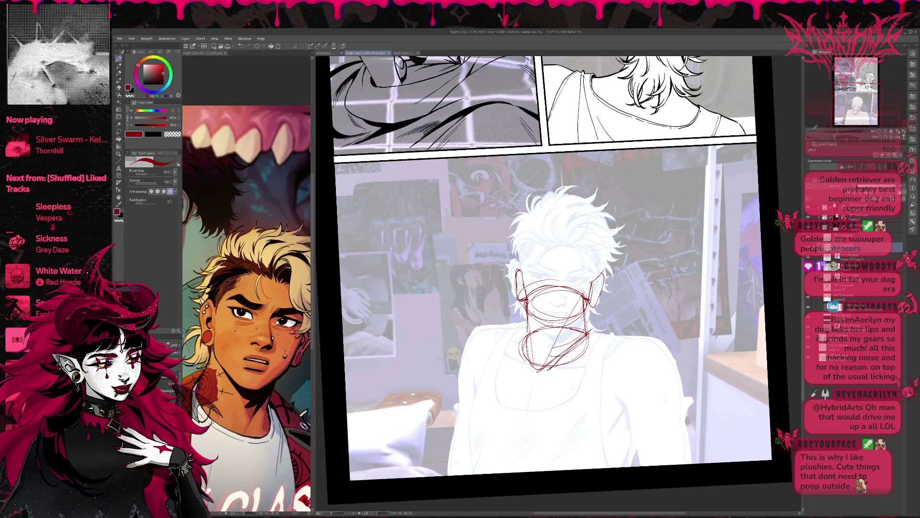
{"action": "left_click_drag", "start_coordinate": [585, 321], "coordinate": [557, 334]}
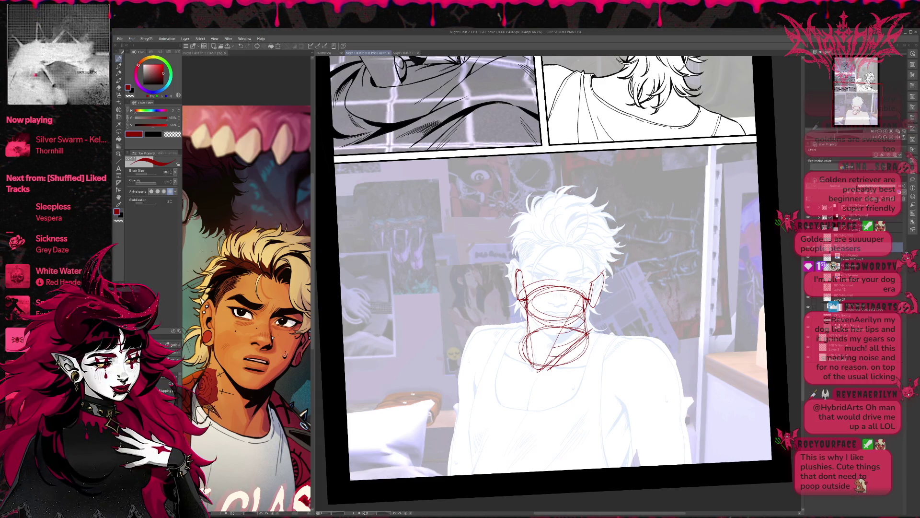
{"action": "mouse_move", "coordinate": [558, 317]}
{"action": "left_mouse_down"}
{"action": "mouse_move", "coordinate": [527, 332]}
{"action": "mouse_move", "coordinate": [528, 309]}
{"action": "left_mouse_up"}
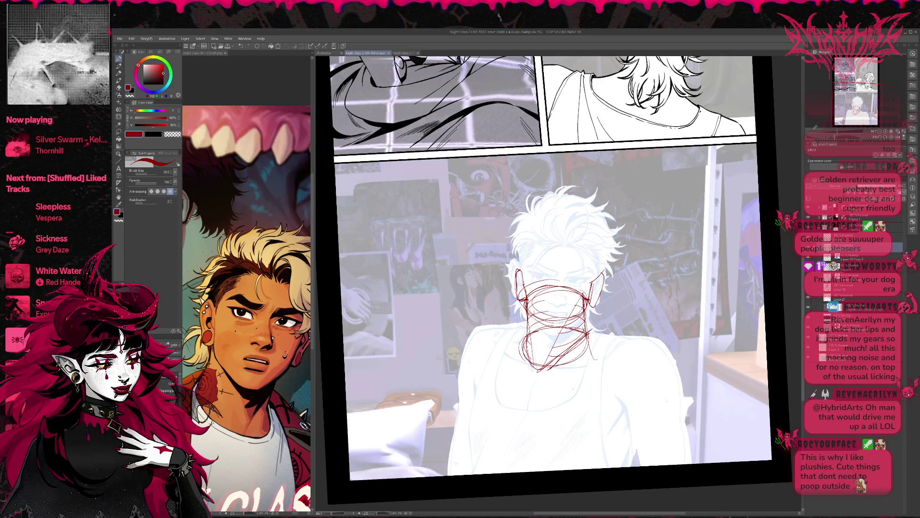
- Sketch red shoulder lines beside the neck, then mirror the view back to normal
{"action": "left_click_drag", "start_coordinate": [585, 322], "coordinate": [618, 335]}
{"action": "left_click_drag", "start_coordinate": [520, 328], "coordinate": [506, 347]}
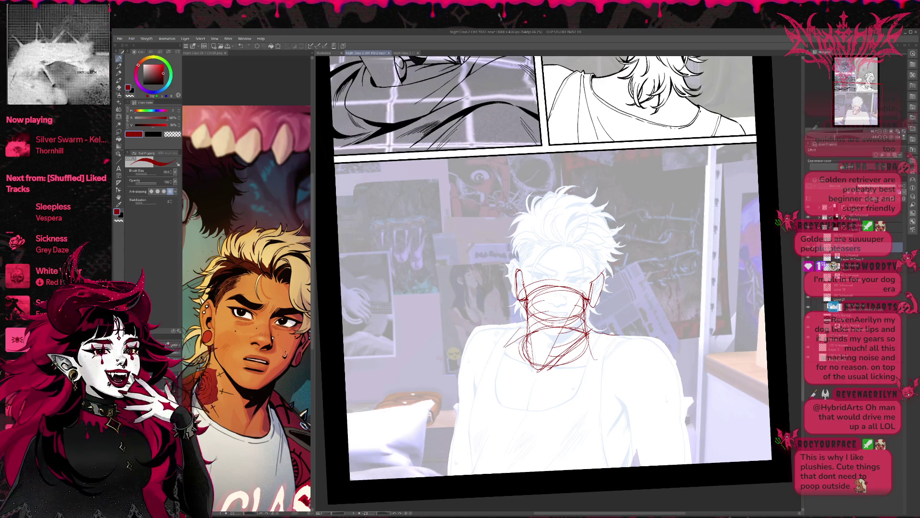
{"action": "mouse_move", "coordinate": [550, 308]}
{"action": "left_mouse_down"}
{"action": "mouse_move", "coordinate": [518, 331]}
{"action": "mouse_move", "coordinate": [522, 341]}
{"action": "left_mouse_up"}
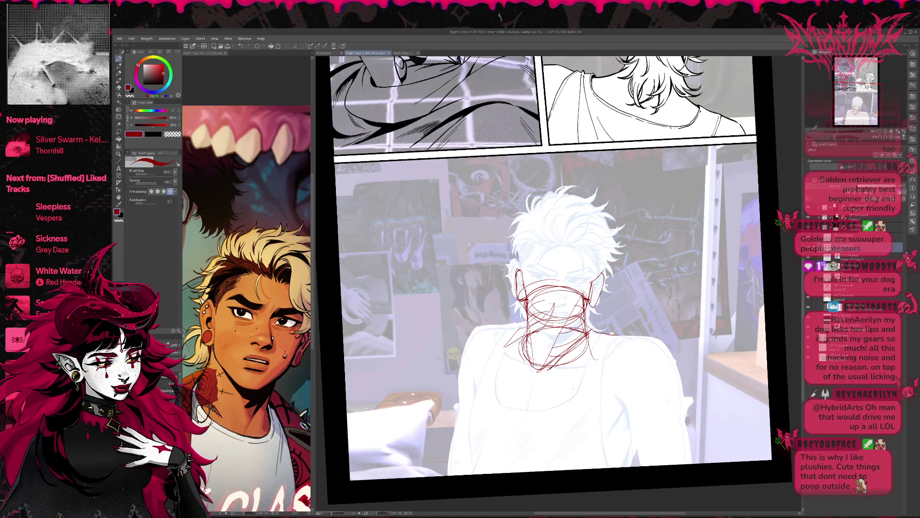
{"action": "key", "text": "h"}
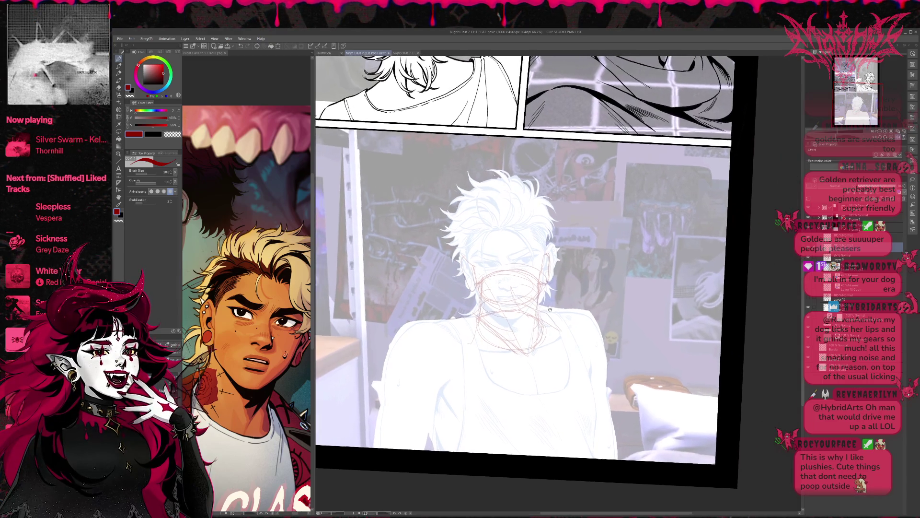
- Pick a near-black colour, mirror the view, and try a guide stroke near the chin, undoing it
{"action": "left_click", "coordinate": [163, 85]}
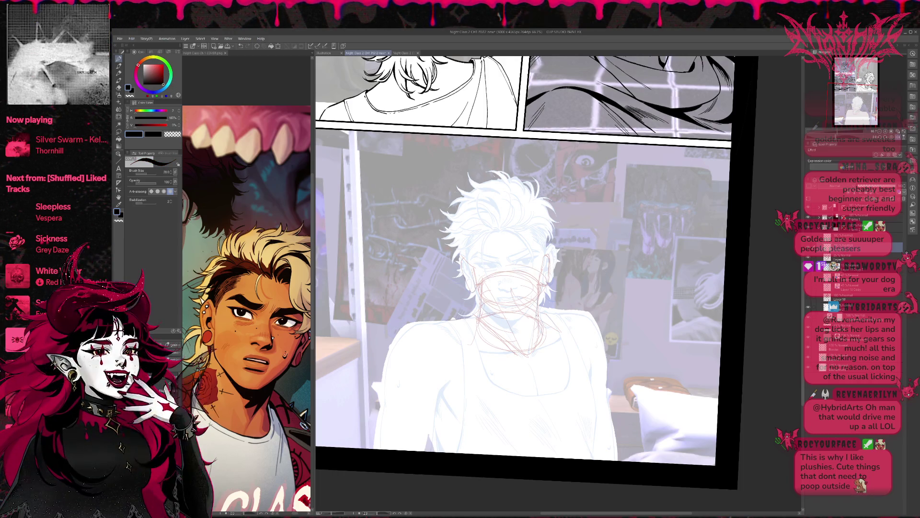
{"action": "key", "text": "h"}
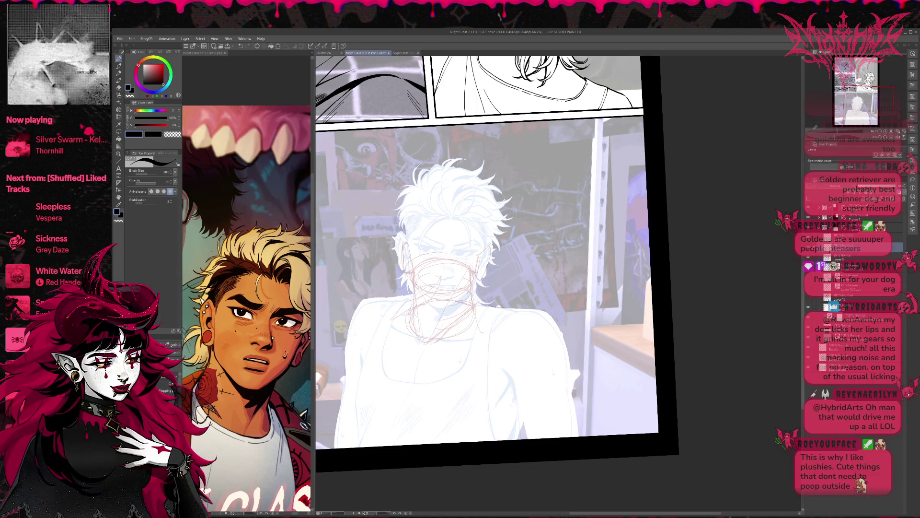
{"action": "left_click_drag", "start_coordinate": [427, 303], "coordinate": [412, 316]}
{"action": "key", "text": "ctrl+z"}
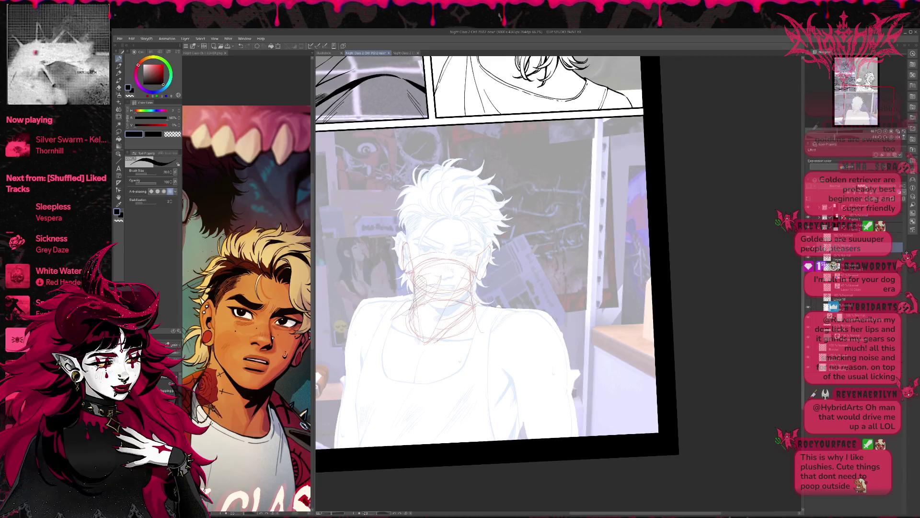
{"action": "scroll", "coordinate": [567, 277], "scroll_direction": "up", "scroll_amount": 4}
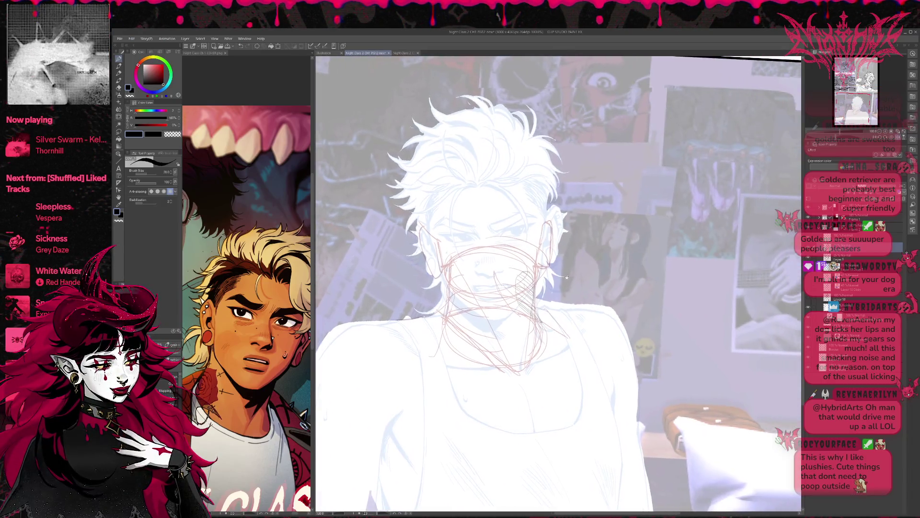
{"action": "left_click_drag", "start_coordinate": [567, 277], "coordinate": [551, 283]}
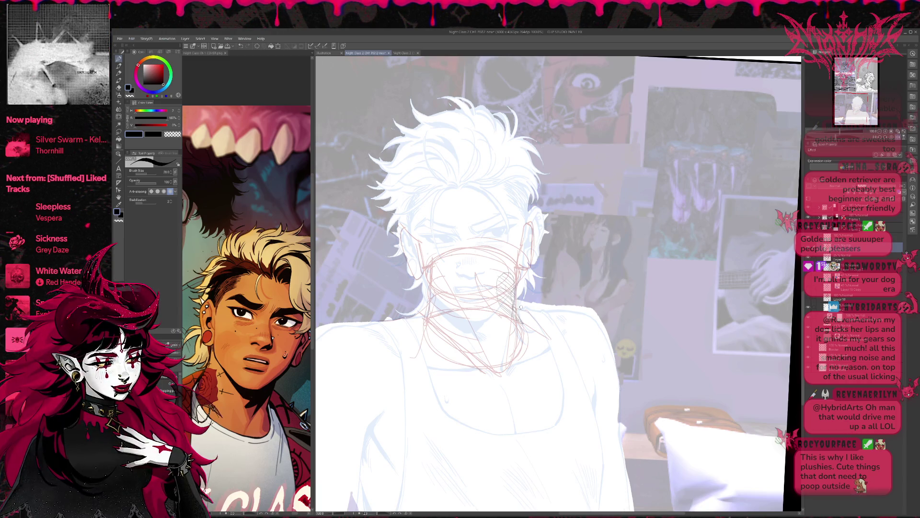
- Sketch short dark marks along the jaw and side of the neck, redoing attempts until they fit
{"action": "mouse_move", "coordinate": [511, 286]}
{"action": "left_mouse_down"}
{"action": "mouse_move", "coordinate": [509, 307]}
{"action": "mouse_move", "coordinate": [513, 288]}
{"action": "mouse_move", "coordinate": [524, 328]}
{"action": "left_mouse_up"}
{"action": "key", "text": "ctrl+z"}
{"action": "key", "text": "ctrl+z"}
{"action": "key", "text": "ctrl+z"}
{"action": "left_click_drag", "start_coordinate": [513, 289], "coordinate": [505, 314]}
{"action": "key", "text": "ctrl+z"}
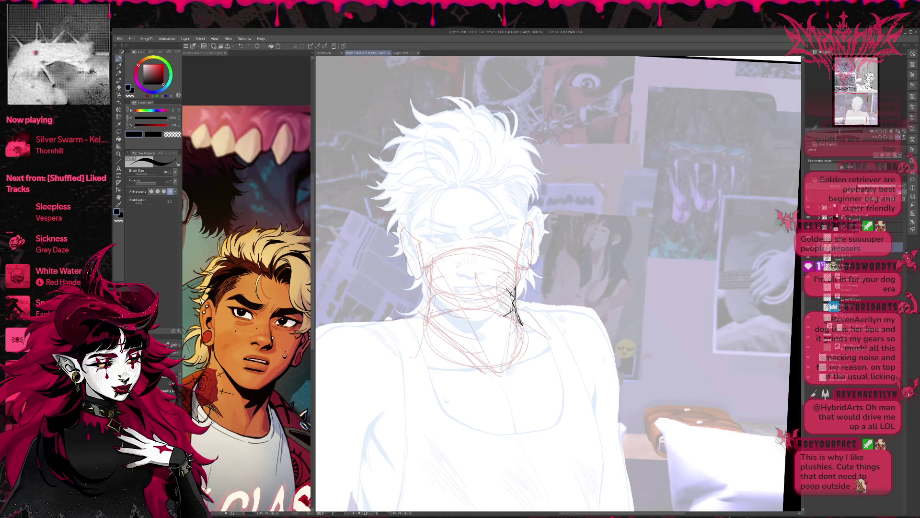
{"action": "left_click_drag", "start_coordinate": [518, 322], "coordinate": [522, 334]}
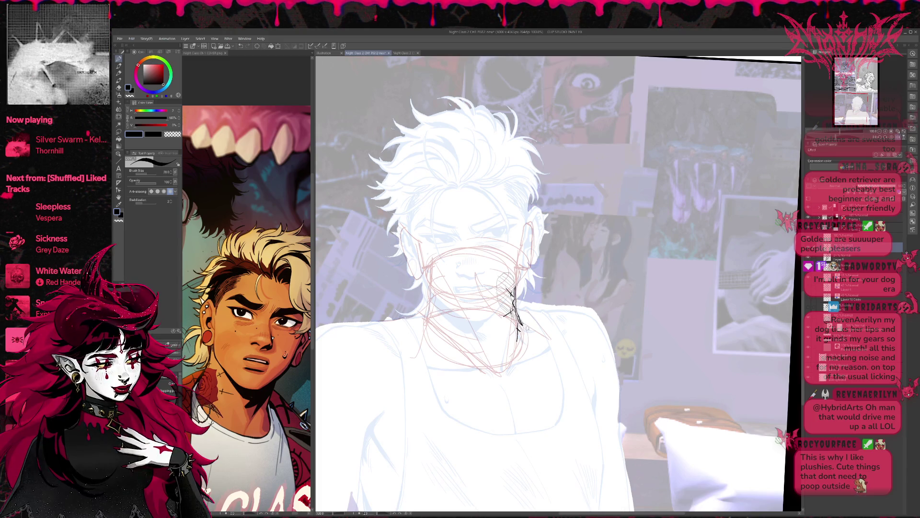
{"action": "left_click_drag", "start_coordinate": [525, 327], "coordinate": [535, 331]}
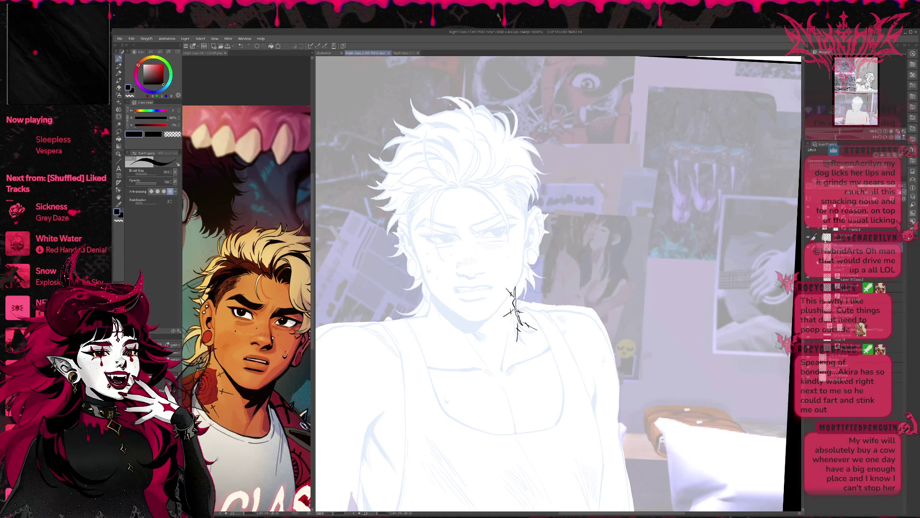
- Flip the view back and enable Layer Color so the neck scribble turns blue
{"action": "key", "text": "h"}
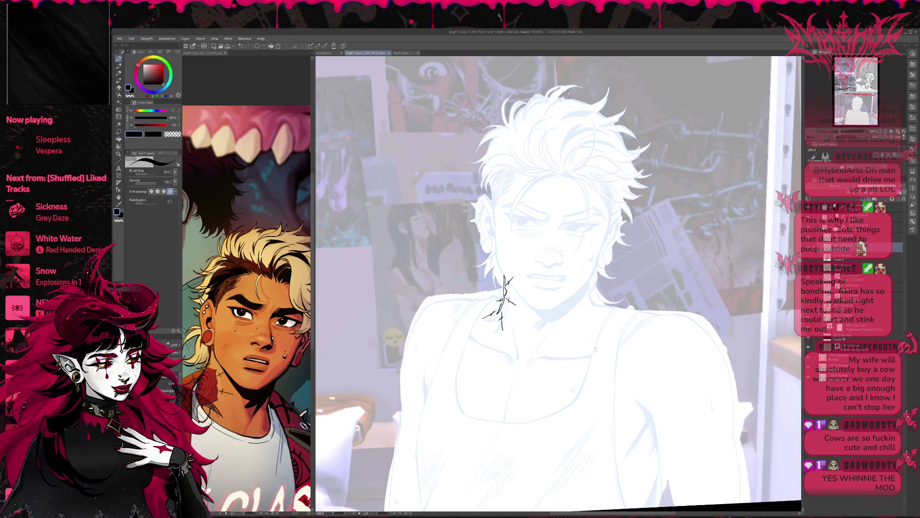
{"action": "scroll", "coordinate": [602, 323], "scroll_direction": "up", "scroll_amount": 2}
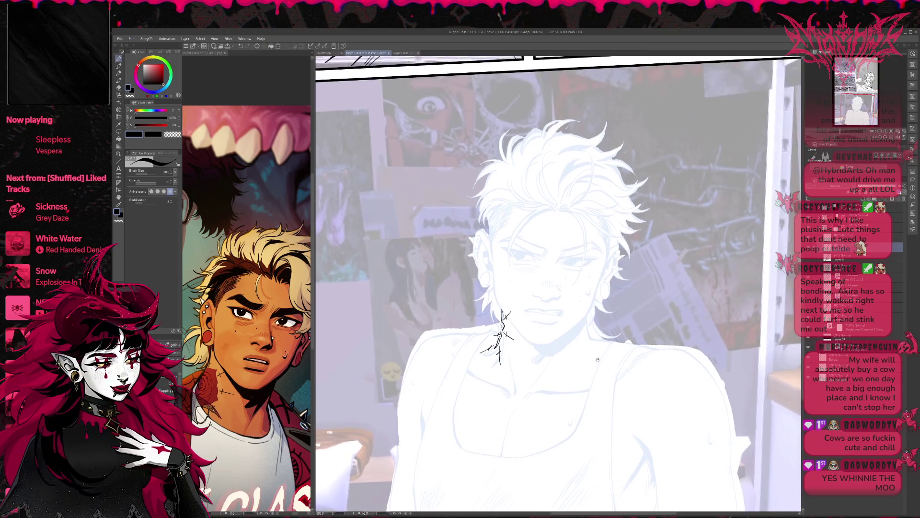
{"action": "left_click", "coordinate": [825, 156]}
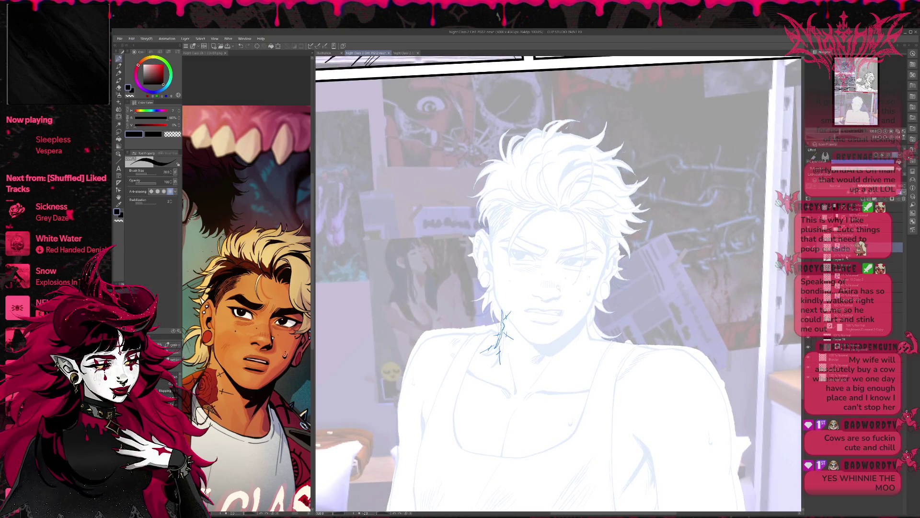
- Turn off Layer Color on the lineart layer to restore solid black, and tilt the view
{"action": "left_click", "coordinate": [858, 277]}
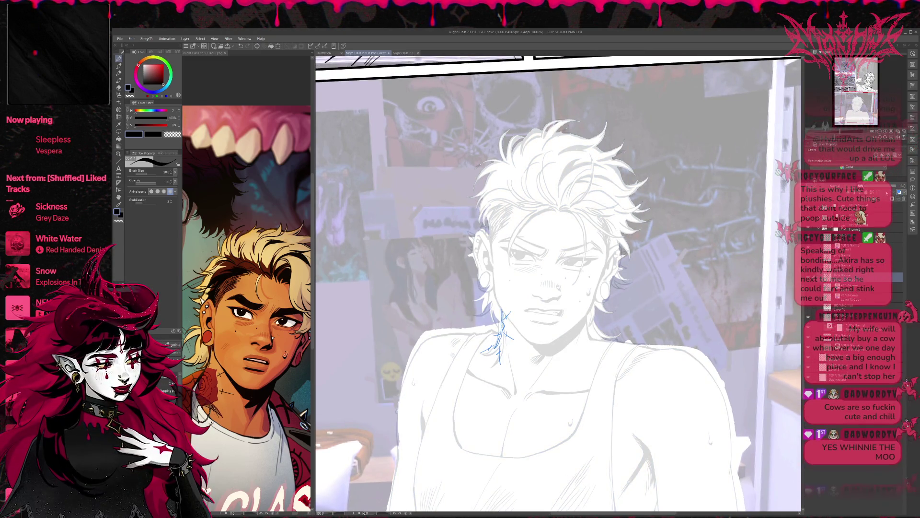
{"action": "left_click", "coordinate": [825, 151]}
{"action": "key", "text": "r"}
{"action": "mouse_move", "coordinate": [700, 269]}
{"action": "left_mouse_down"}
{"action": "mouse_move", "coordinate": [717, 285]}
{"action": "mouse_move", "coordinate": [669, 295]}
{"action": "left_mouse_up"}
- Erase stray sketch lines on the neck and shoulder and ink small strokes by the tank-top strap
{"action": "key", "text": "e"}
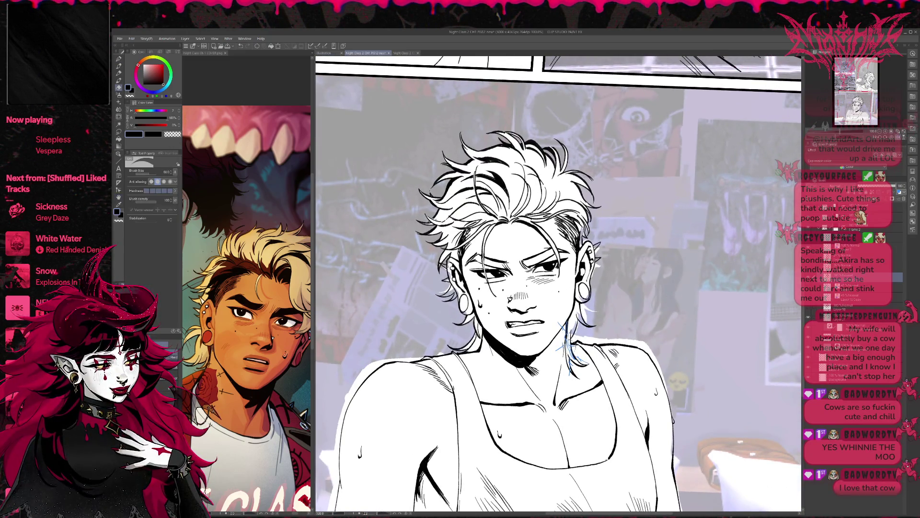
{"action": "left_click_drag", "start_coordinate": [567, 331], "coordinate": [581, 367]}
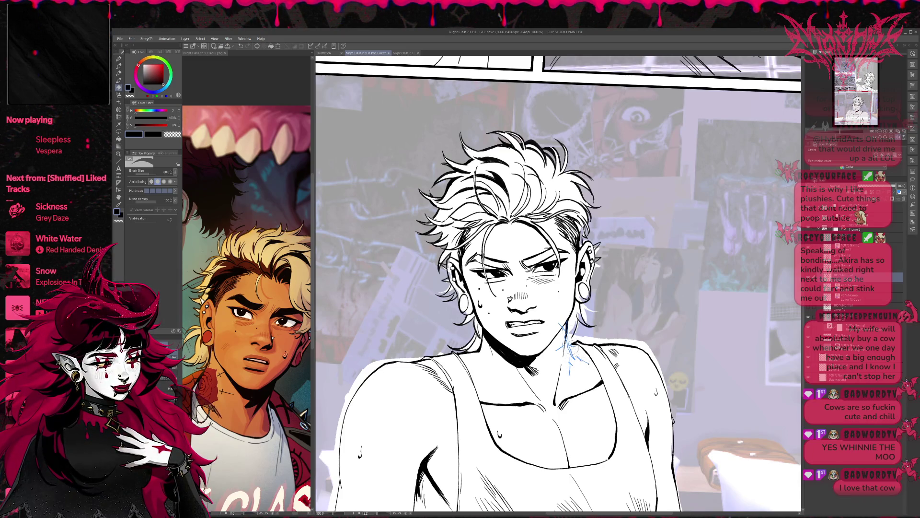
{"action": "key", "text": "p"}
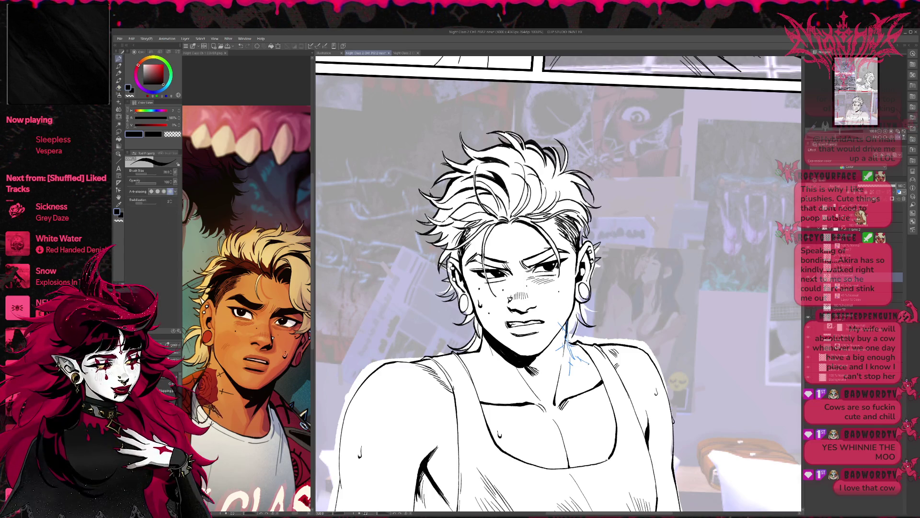
{"action": "key", "text": "e"}
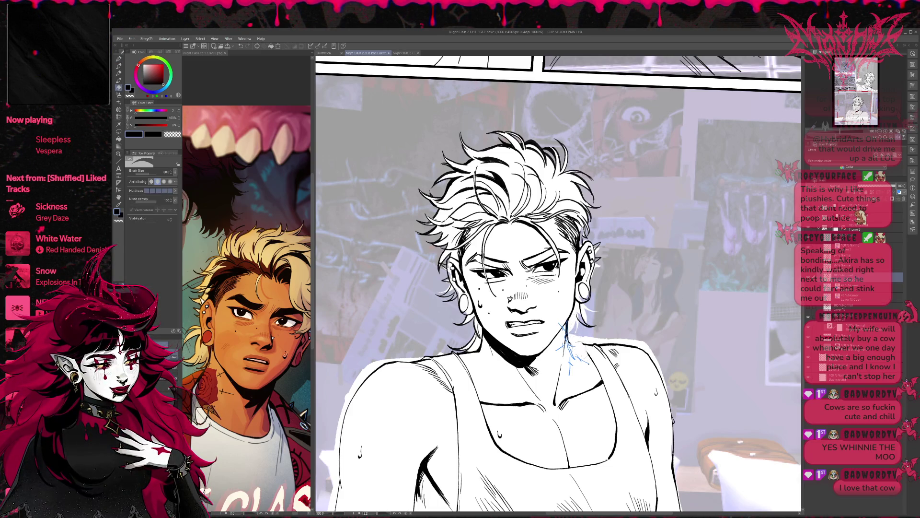
{"action": "key", "text": "p"}
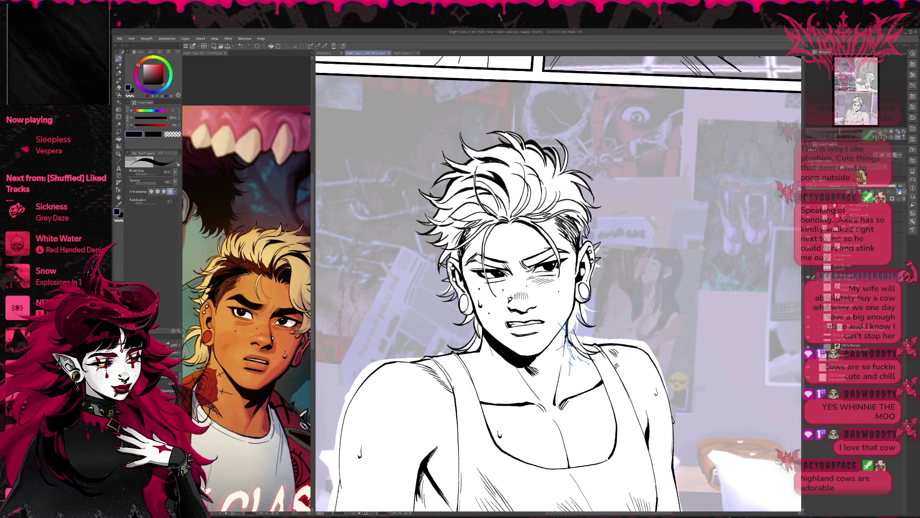
{"action": "key", "text": "e"}
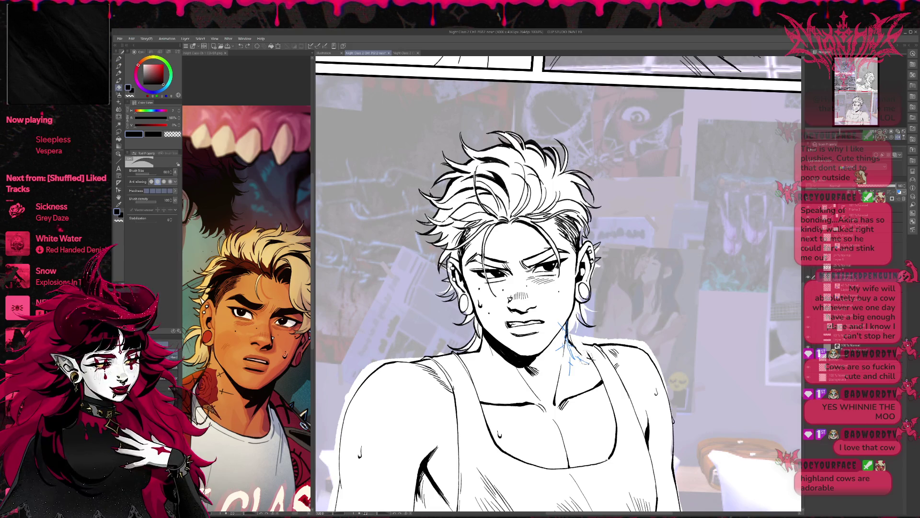
{"action": "key", "text": "p"}
{"action": "left_click_drag", "start_coordinate": [584, 361], "coordinate": [605, 346]}
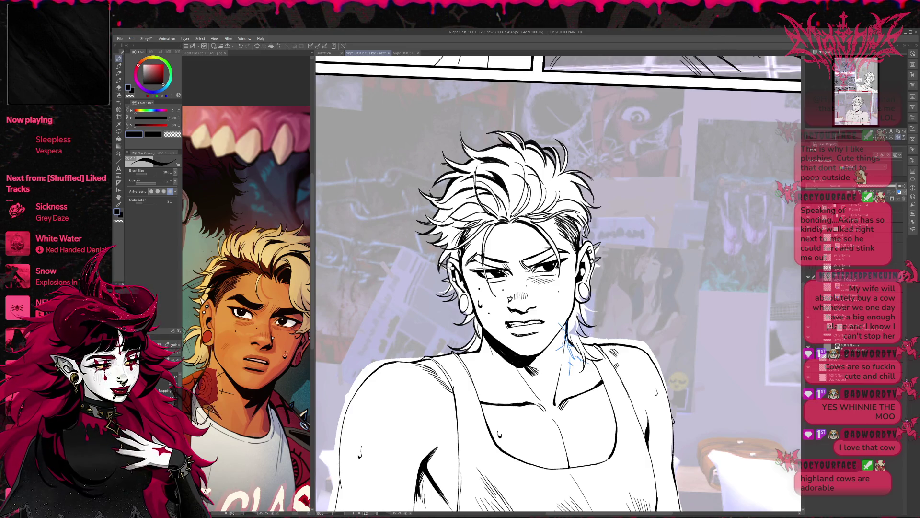
{"action": "key", "text": "e"}
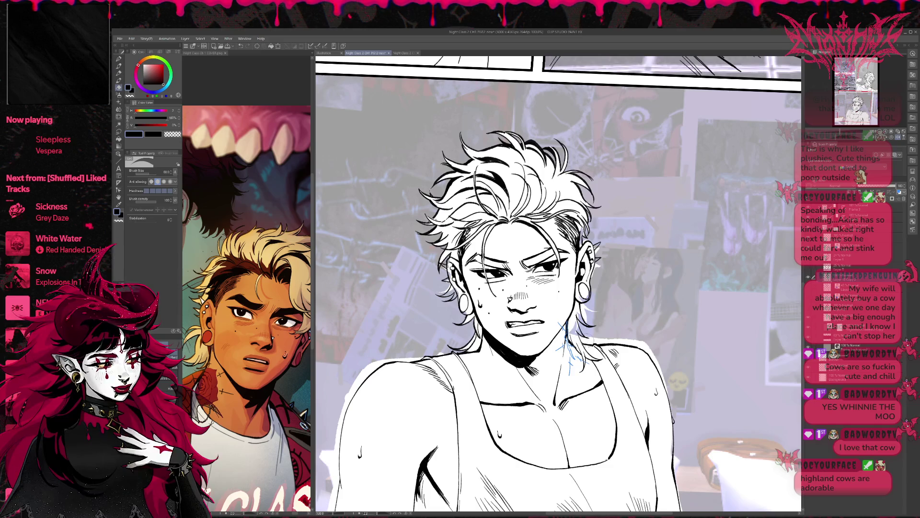
{"action": "key", "text": "r"}
{"action": "left_click_drag", "start_coordinate": [573, 315], "coordinate": [625, 255]}
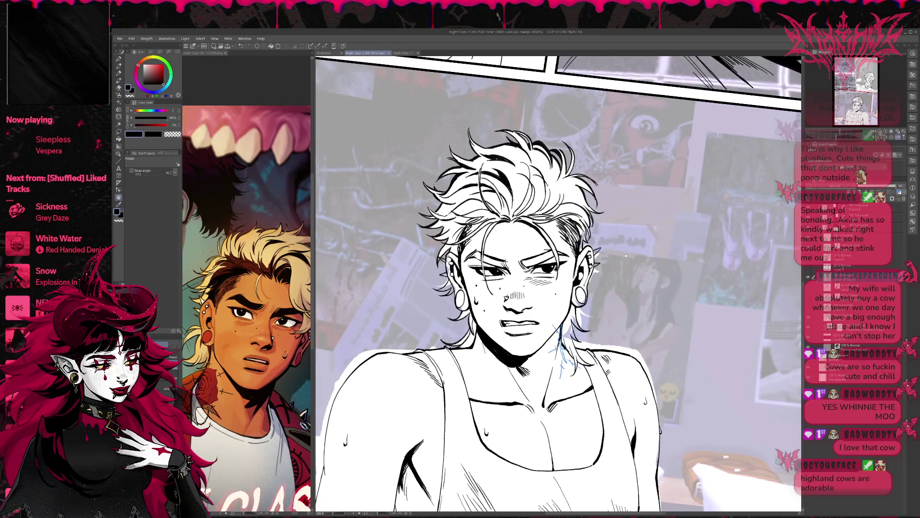
- Refine the face ink lines, alternating pen and eraser, then rotate the page to a better angle
{"action": "key", "text": "e"}
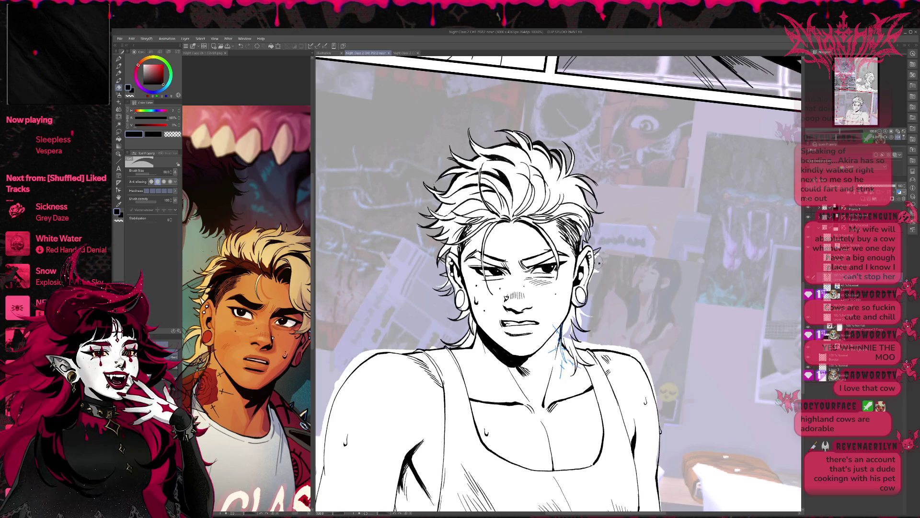
{"action": "key", "text": "p"}
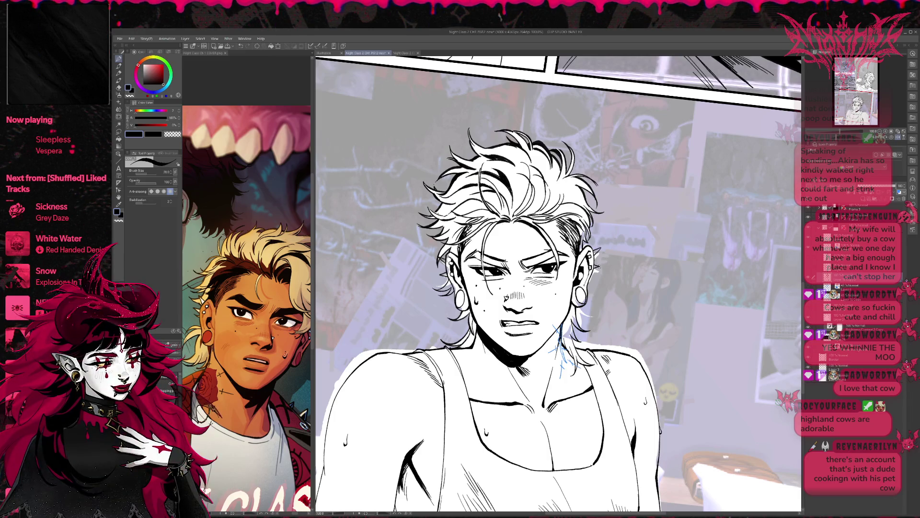
{"action": "left_click_drag", "start_coordinate": [611, 260], "coordinate": [679, 244]}
{"action": "key", "text": "p"}
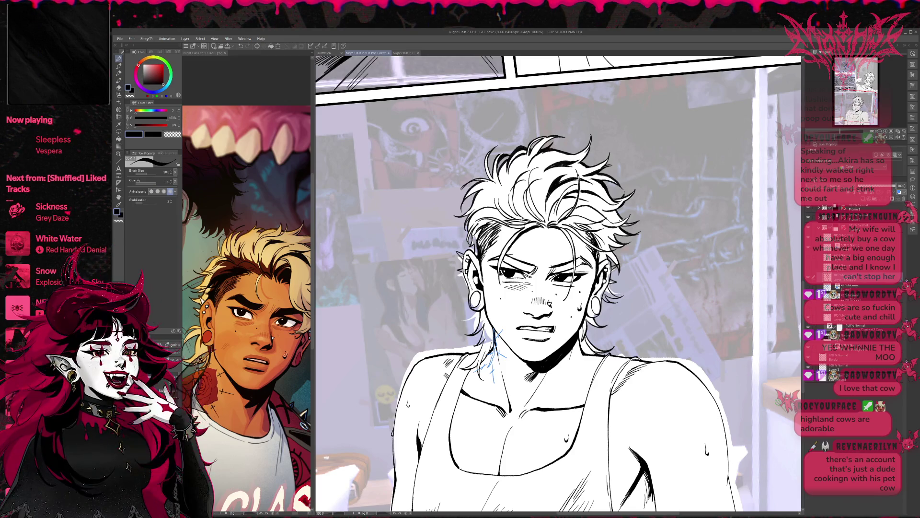
{"action": "key", "text": "e"}
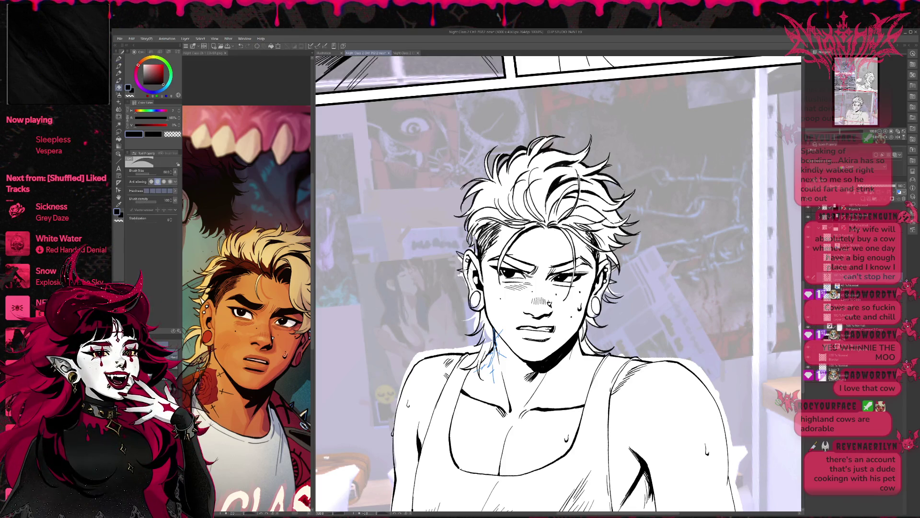
{"action": "key", "text": "p"}
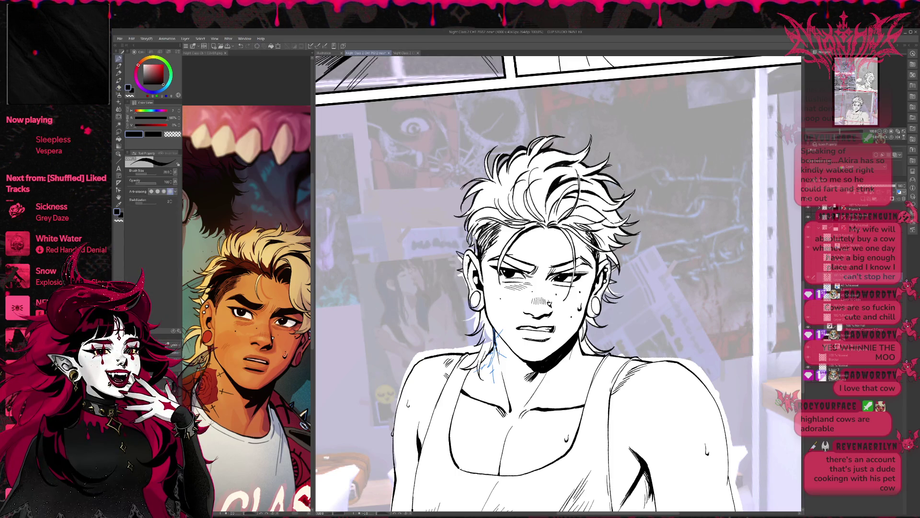
{"action": "key", "text": "e"}
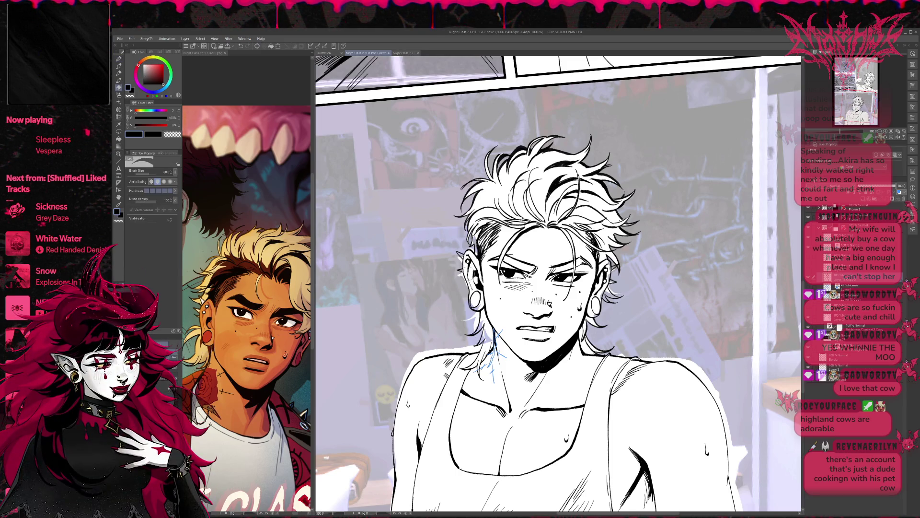
{"action": "key", "text": "p"}
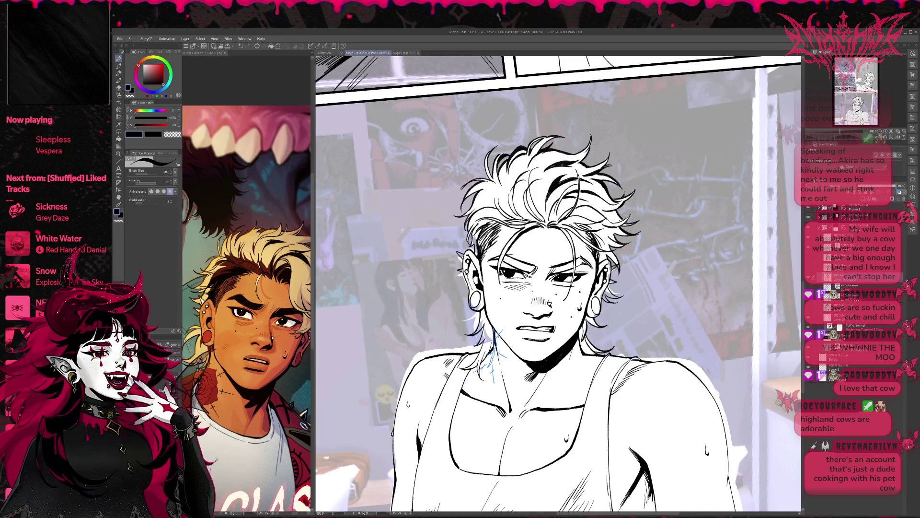
{"action": "key", "text": "e"}
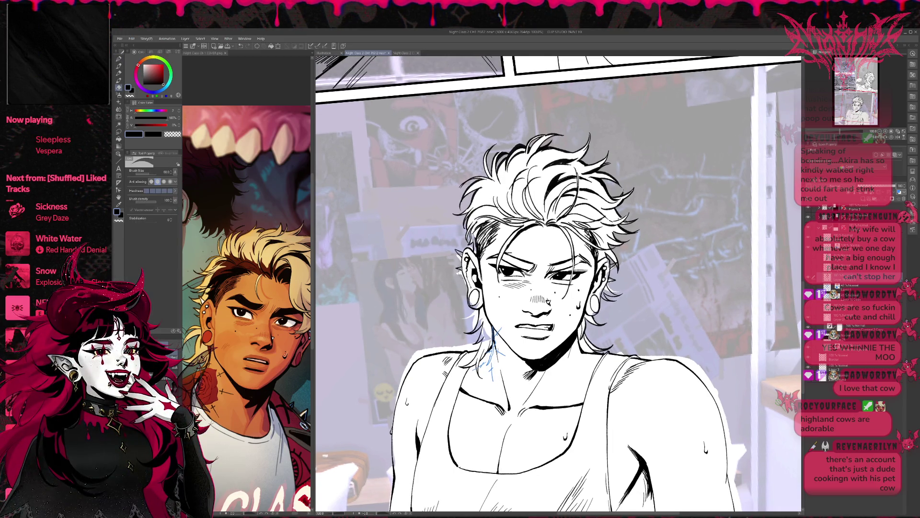
{"action": "key", "text": "p"}
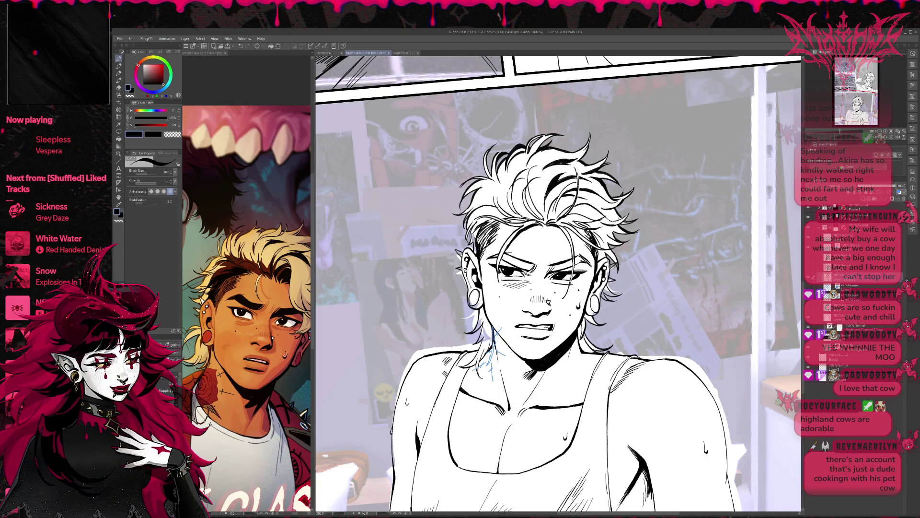
{"action": "key", "text": "e"}
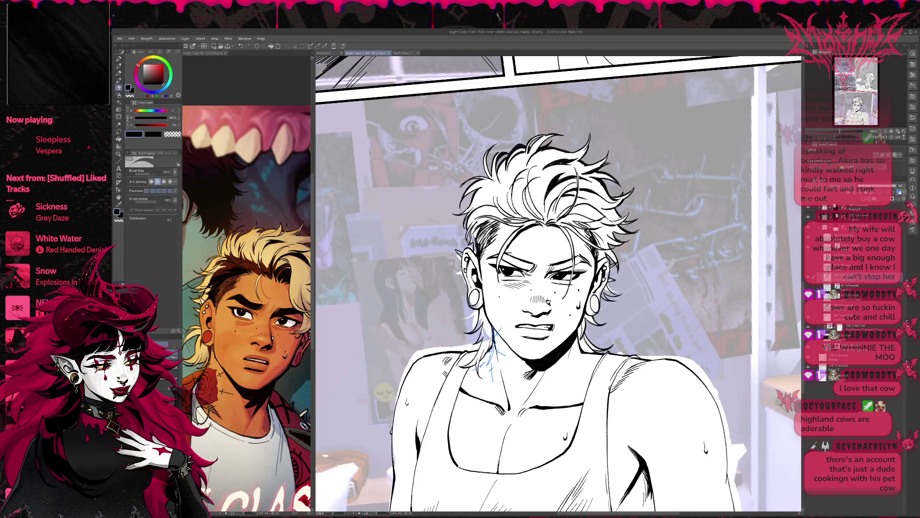
{"action": "key", "text": "p"}
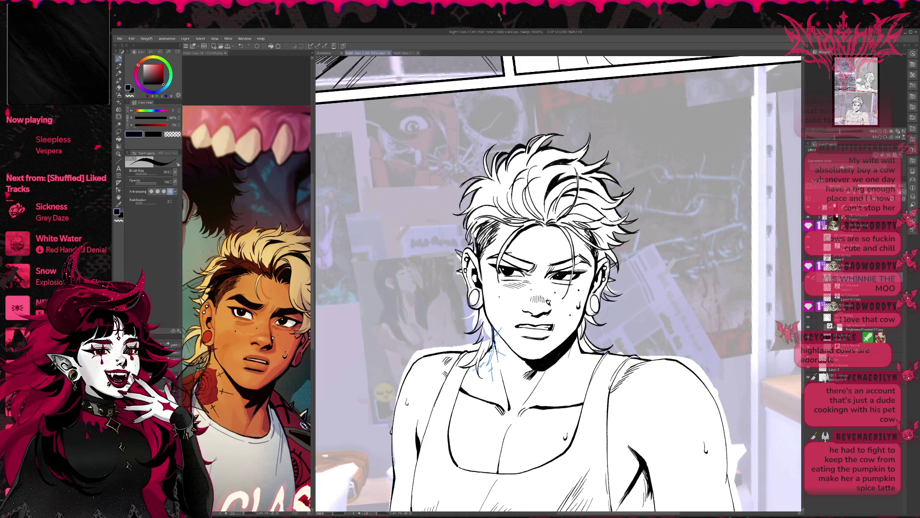
{"action": "left_click_drag", "start_coordinate": [556, 288], "coordinate": [450, 338]}
- Keep erasing and re-inking face lines, tilting the page a few degrees clockwise
{"action": "key", "text": "e"}
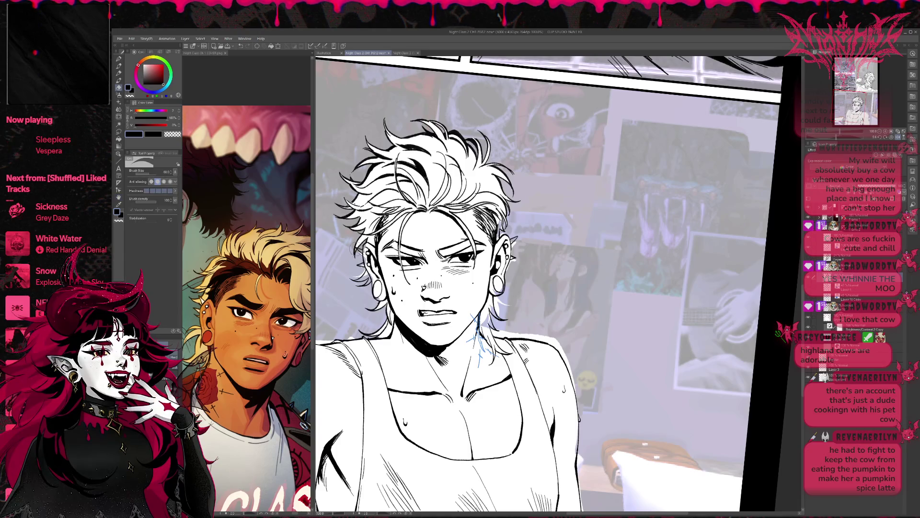
{"action": "key", "text": "p"}
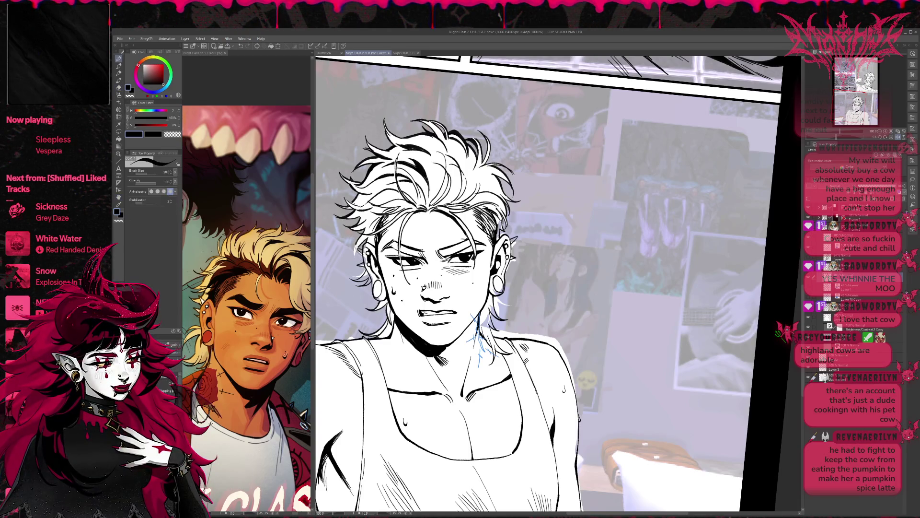
{"action": "key", "text": "e"}
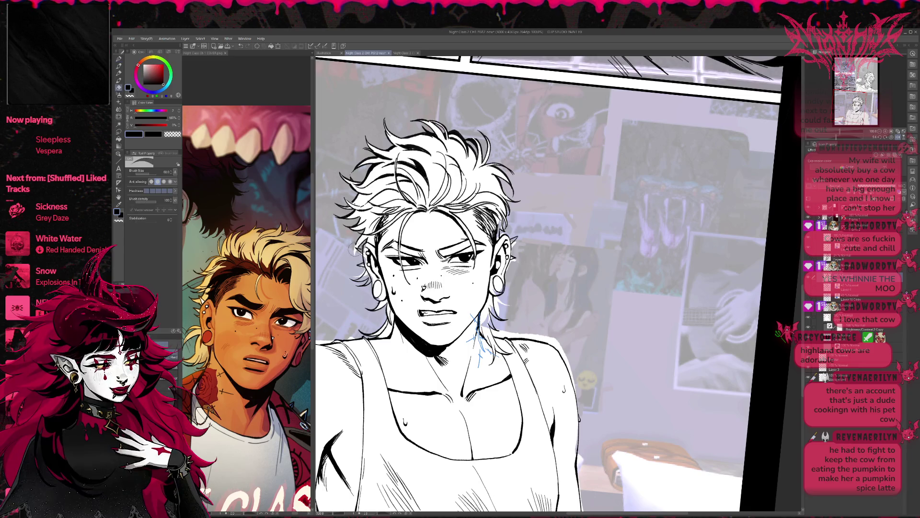
{"action": "key", "text": "p"}
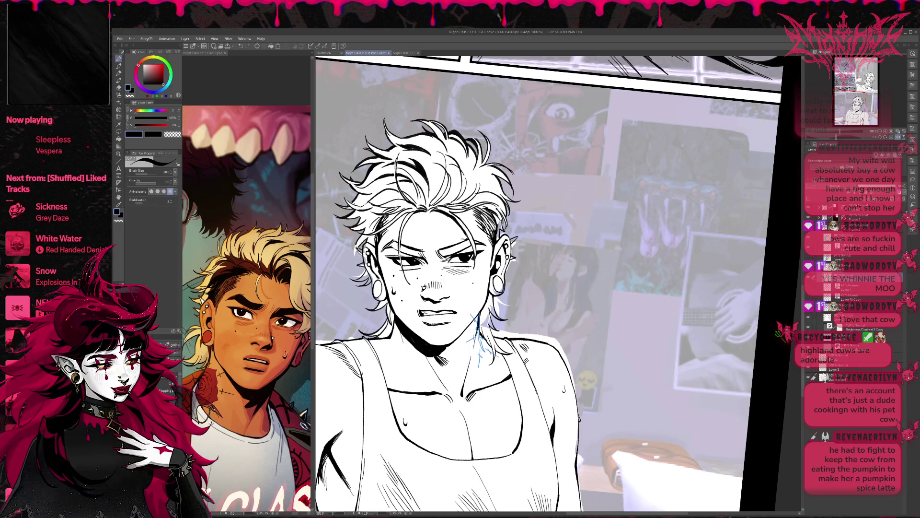
{"action": "key", "text": "e"}
{"action": "key", "text": "p"}
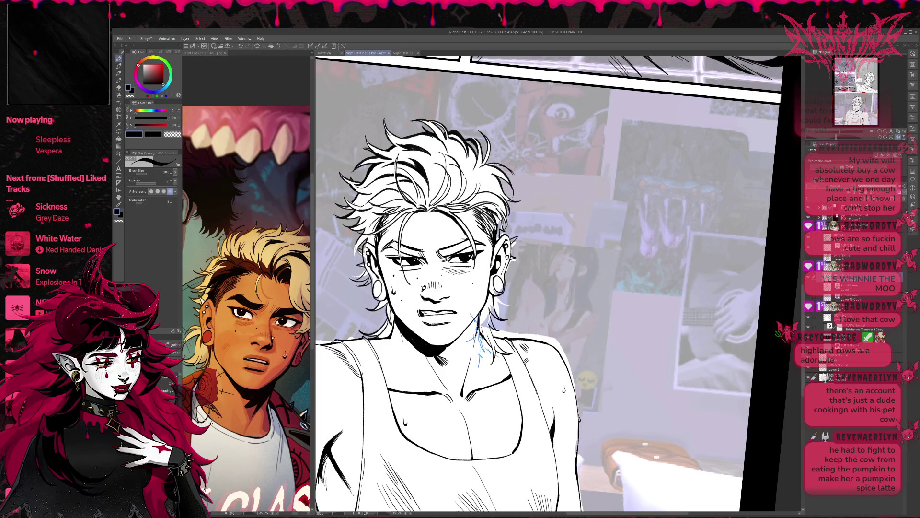
{"action": "key", "text": "e"}
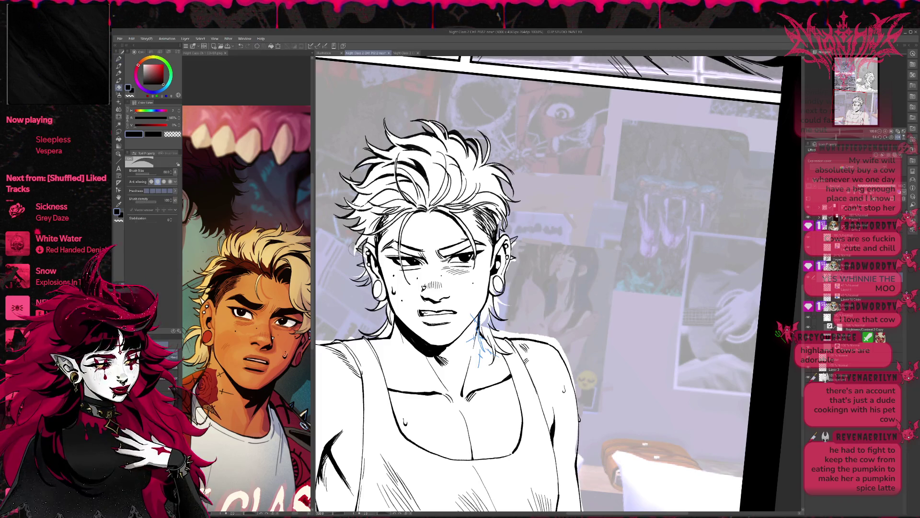
{"action": "key", "text": "p"}
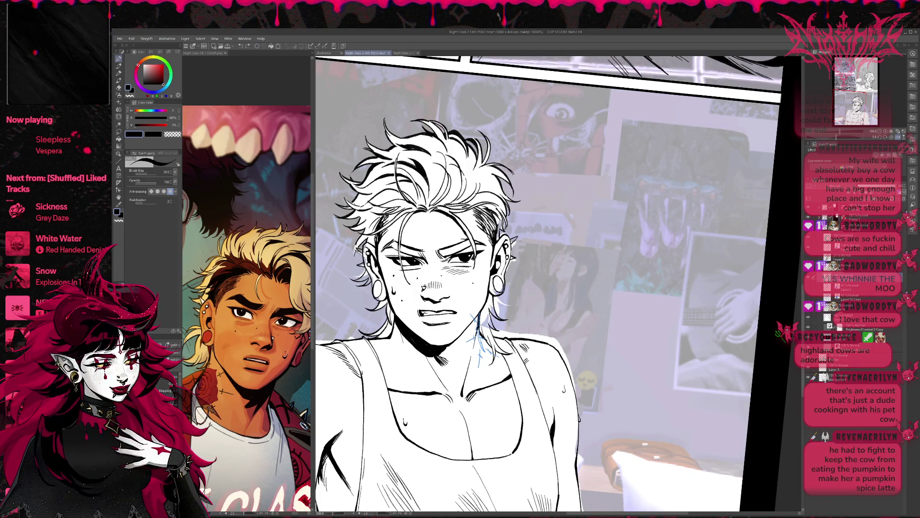
{"action": "mouse_move", "coordinate": [556, 201]}
{"action": "left_mouse_down"}
{"action": "mouse_move", "coordinate": [560, 186]}
{"action": "mouse_move", "coordinate": [551, 187]}
{"action": "mouse_move", "coordinate": [562, 186]}
{"action": "left_mouse_up"}
{"action": "key", "text": "p"}
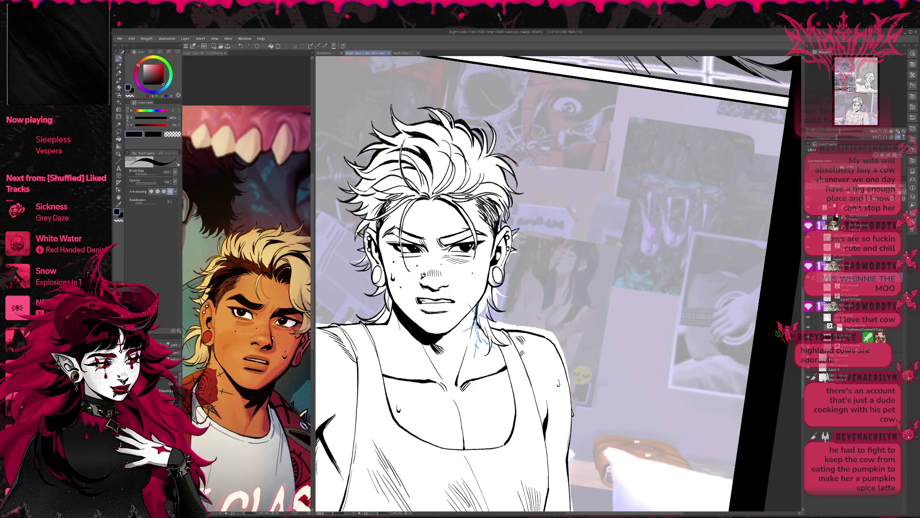
- Make a final pen-and-eraser pass, then readjust the tilt and zoom out to the full bottom panel
{"action": "key", "text": "e"}
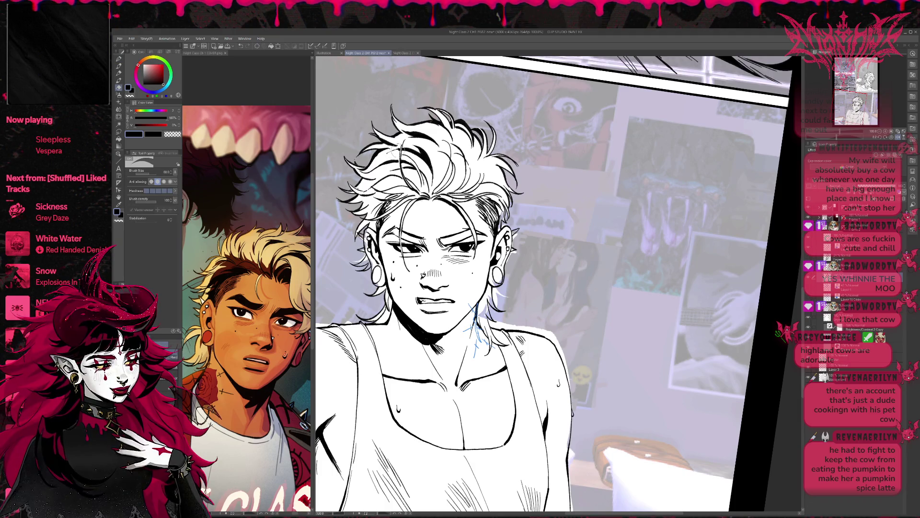
{"action": "key", "text": "p"}
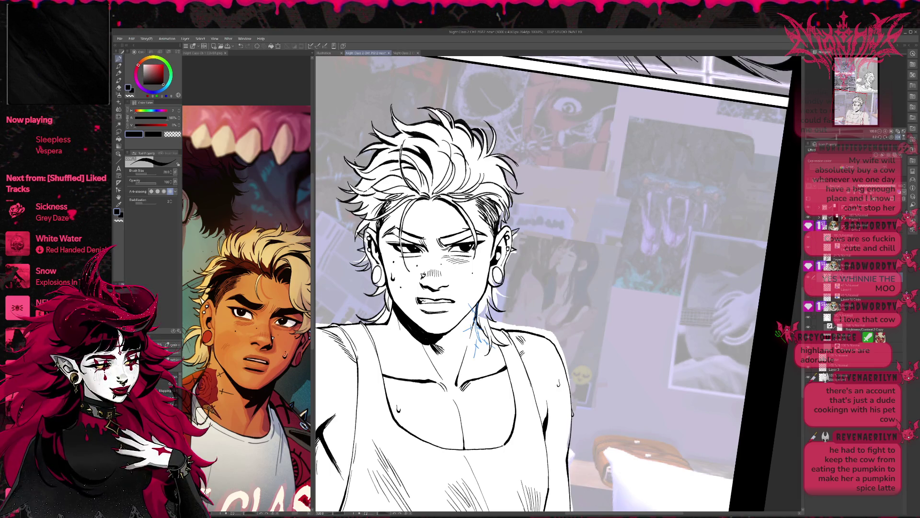
{"action": "key", "text": "r"}
{"action": "left_click_drag", "start_coordinate": [623, 287], "coordinate": [609, 316]}
{"action": "left_click_drag", "start_coordinate": [550, 143], "coordinate": [528, 247]}
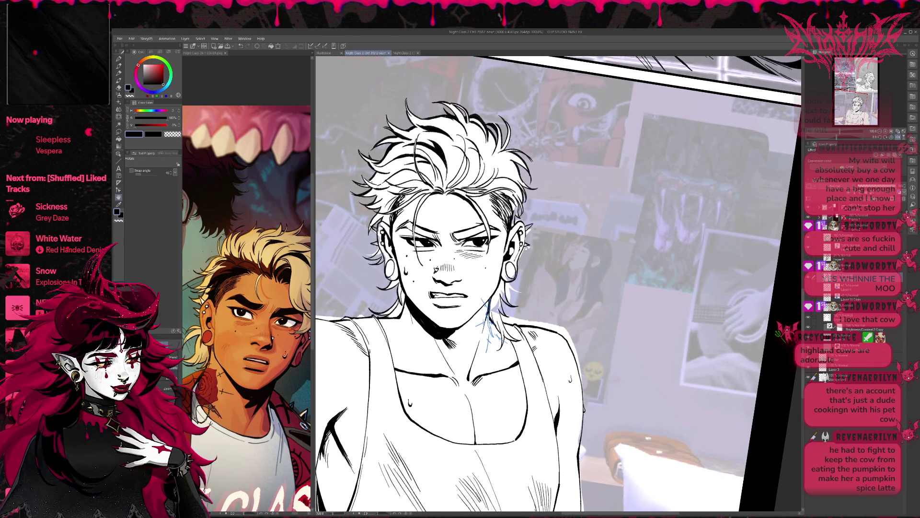
{"action": "left_click", "coordinate": [885, 130]}
{"action": "mouse_move", "coordinate": [661, 249]}
{"action": "left_mouse_down"}
{"action": "mouse_move", "coordinate": [634, 237]}
{"action": "mouse_move", "coordinate": [629, 248]}
{"action": "left_mouse_up"}
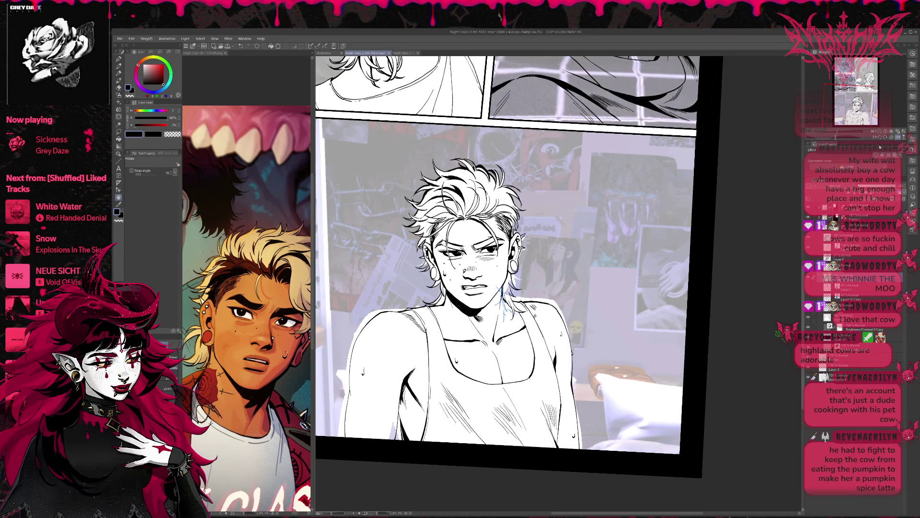
- Mirror the view, zoom in on the face, and ink a line down the nose bridge
{"action": "left_click", "coordinate": [900, 136]}
{"action": "left_click", "coordinate": [893, 137]}
{"action": "left_click", "coordinate": [891, 131]}
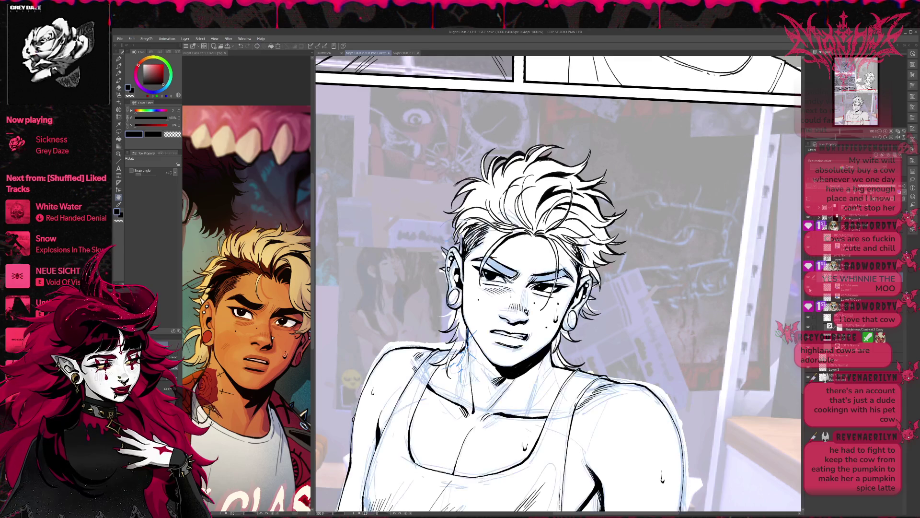
{"action": "left_click", "coordinate": [891, 130]}
{"action": "key", "text": "p"}
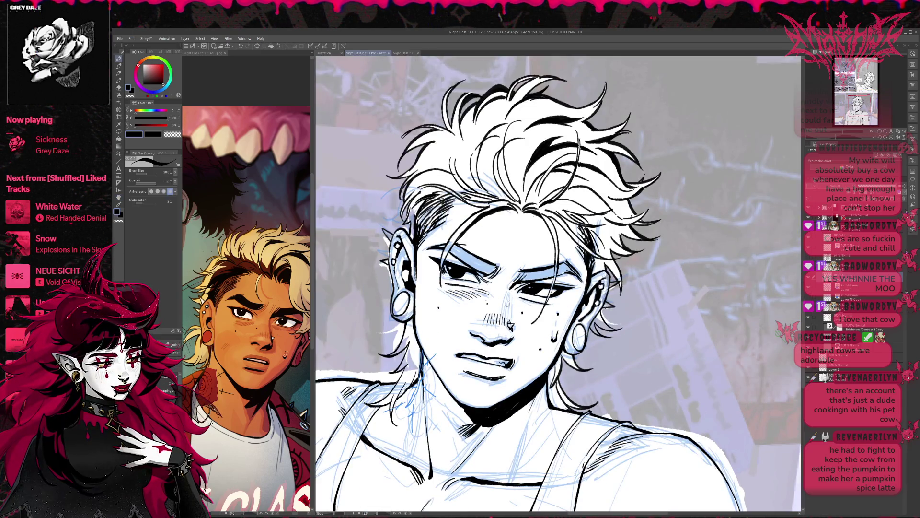
{"action": "mouse_move", "coordinate": [506, 291]}
{"action": "left_mouse_down"}
{"action": "mouse_move", "coordinate": [509, 320]}
{"action": "mouse_move", "coordinate": [517, 321]}
{"action": "left_mouse_up"}
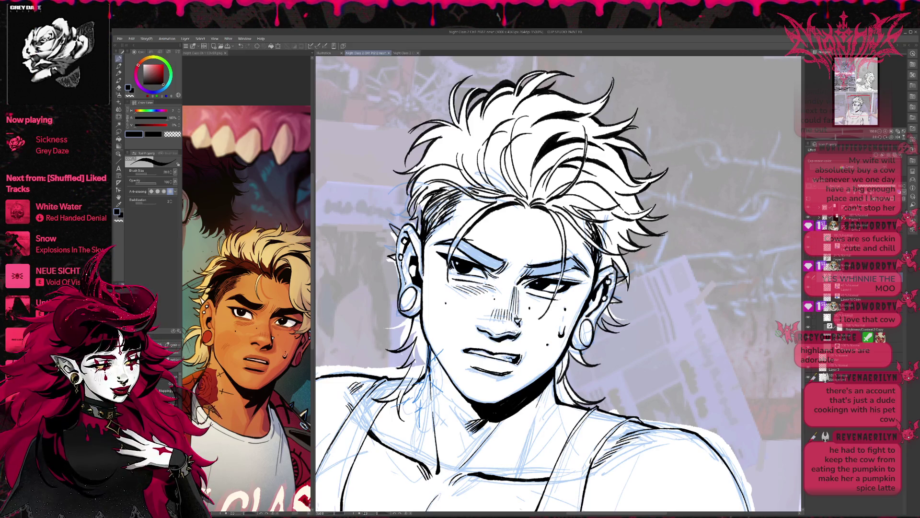
{"action": "mouse_move", "coordinate": [542, 290]}
{"action": "left_mouse_down"}
{"action": "mouse_move", "coordinate": [482, 327]}
{"action": "mouse_move", "coordinate": [470, 276]}
{"action": "left_mouse_up"}
{"action": "key", "text": "r"}
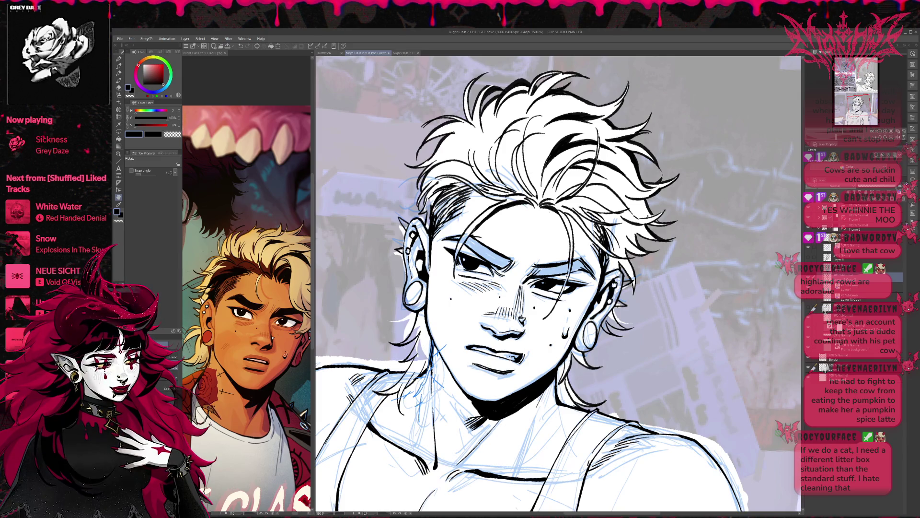
{"action": "key", "text": "u"}
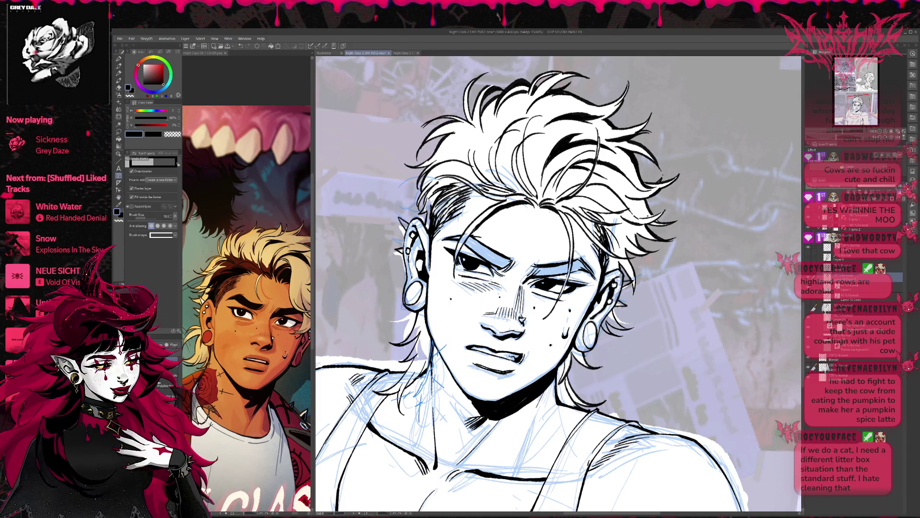
{"action": "key", "text": "p"}
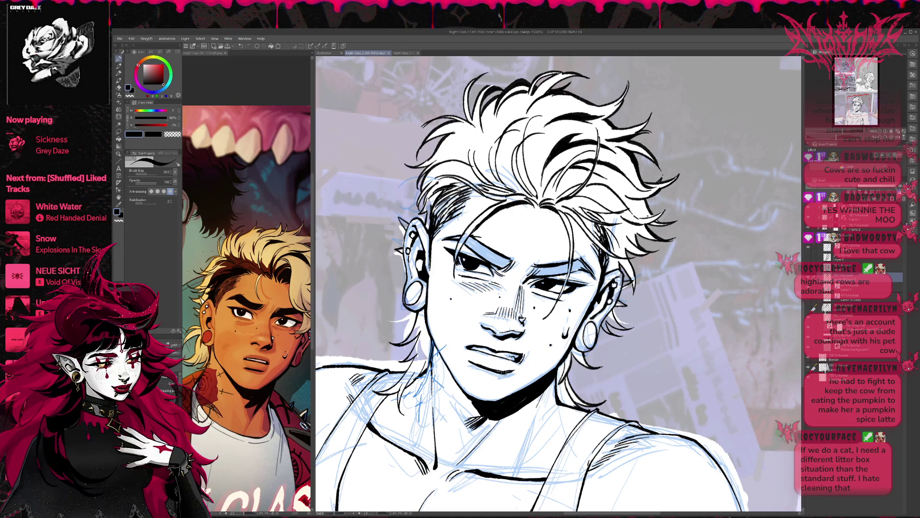
{"action": "scroll", "coordinate": [558, 283], "scroll_direction": "up", "scroll_amount": 1}
{"action": "left_click_drag", "start_coordinate": [510, 290], "coordinate": [515, 294]}
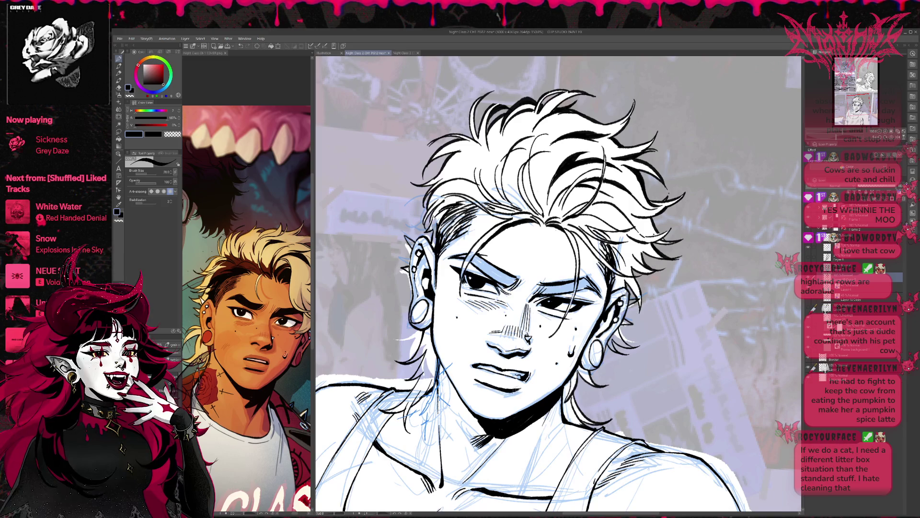
{"action": "left_click_drag", "start_coordinate": [544, 374], "coordinate": [622, 331]}
{"action": "left_click_drag", "start_coordinate": [582, 263], "coordinate": [566, 261]}
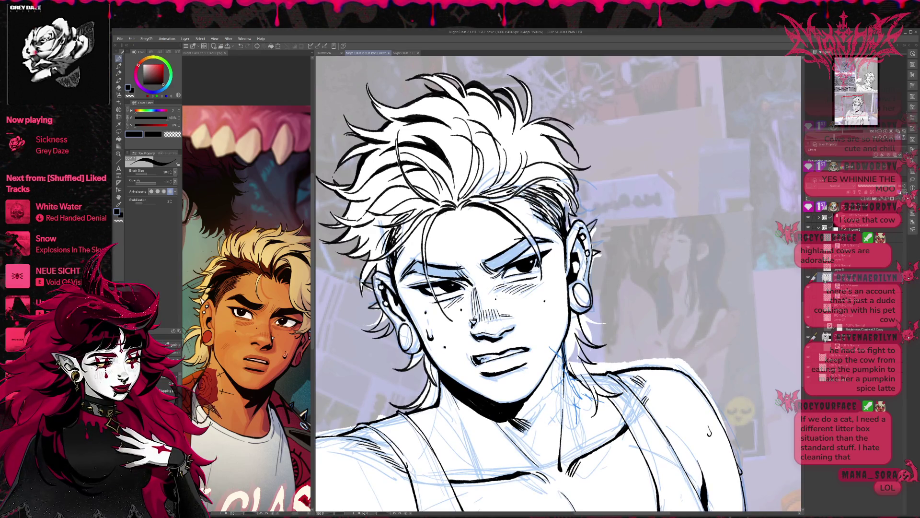
{"action": "left_click_drag", "start_coordinate": [458, 301], "coordinate": [485, 284]}
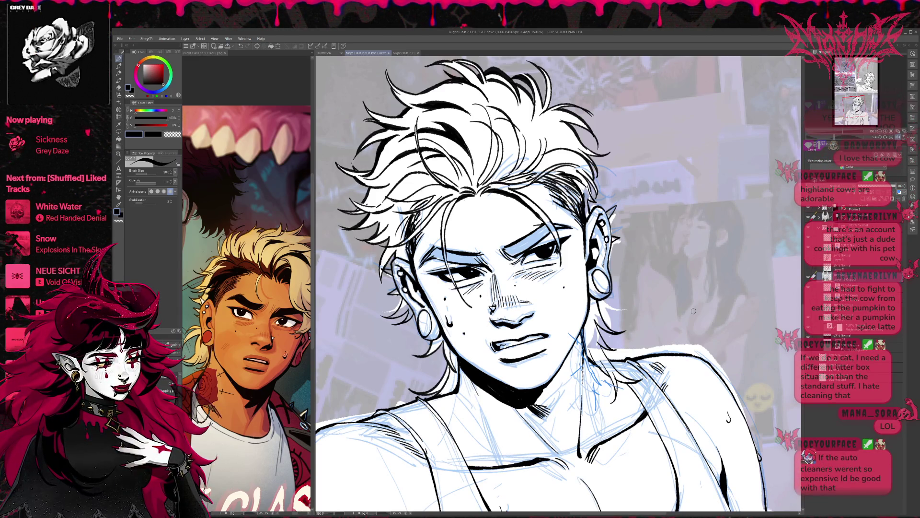
{"action": "left_click_drag", "start_coordinate": [892, 140], "coordinate": [860, 134]}
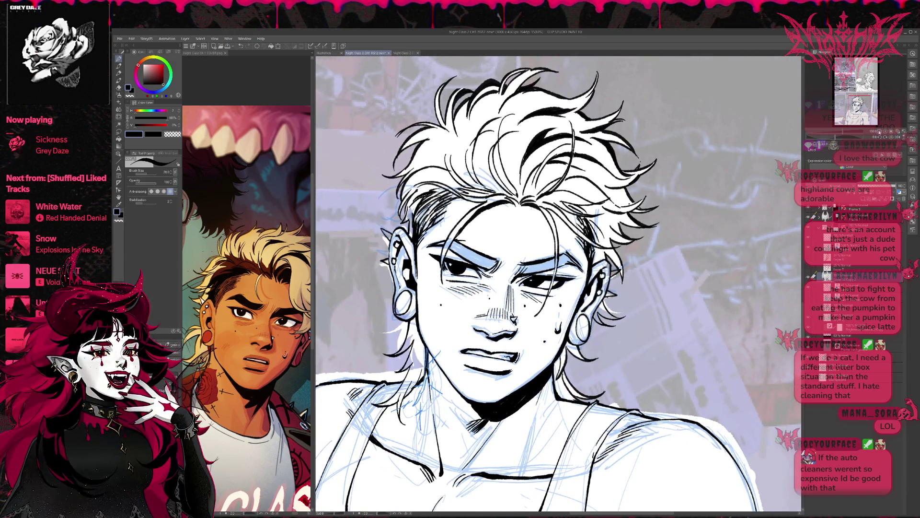
{"action": "key", "text": "ctrl+minus"}
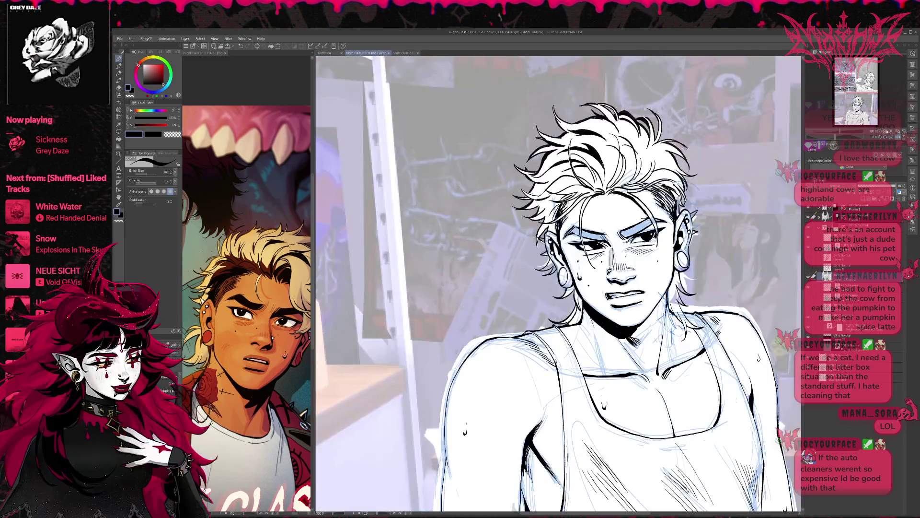
{"action": "key", "text": "ctrl+plus"}
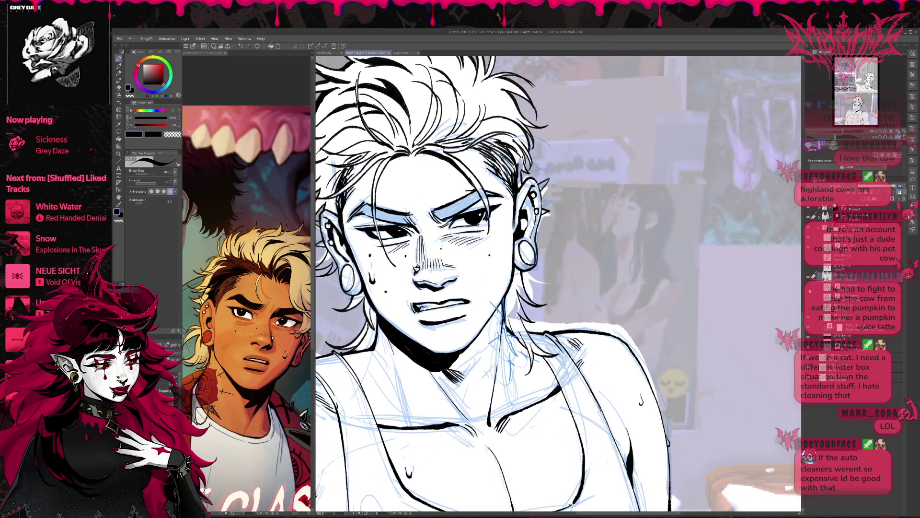
- Hide the light-blue sketch lines and add a few blue hatching strokes on the neck
{"action": "left_click", "coordinate": [809, 277]}
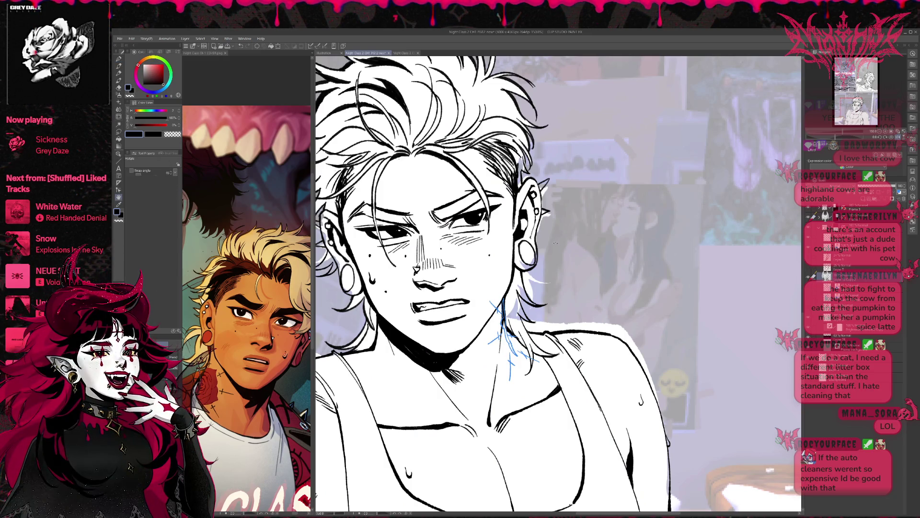
{"action": "key", "text": "minus"}
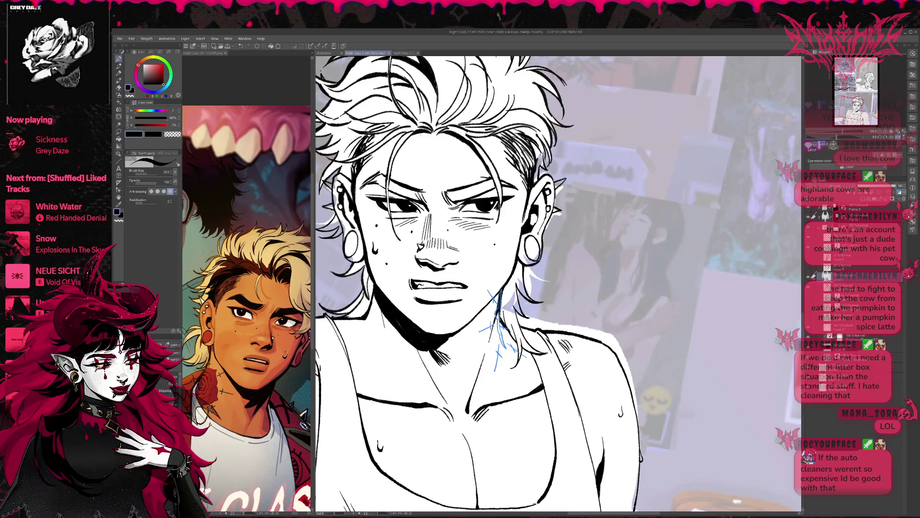
{"action": "mouse_move", "coordinate": [495, 317]}
{"action": "left_mouse_down"}
{"action": "mouse_move", "coordinate": [506, 350]}
{"action": "mouse_move", "coordinate": [498, 306]}
{"action": "left_mouse_up"}
{"action": "mouse_move", "coordinate": [494, 371]}
{"action": "left_mouse_down"}
{"action": "mouse_move", "coordinate": [511, 340]}
{"action": "mouse_move", "coordinate": [531, 352]}
{"action": "left_mouse_up"}
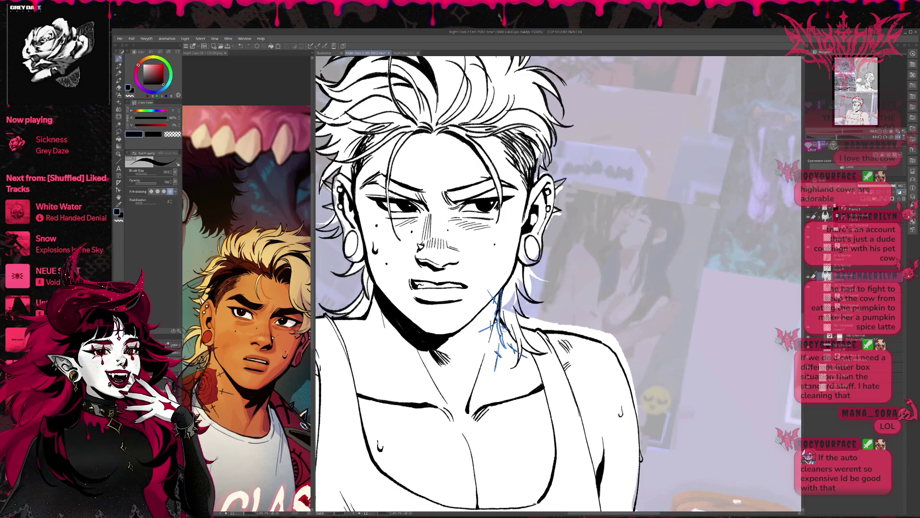
{"action": "left_click_drag", "start_coordinate": [519, 309], "coordinate": [526, 314]}
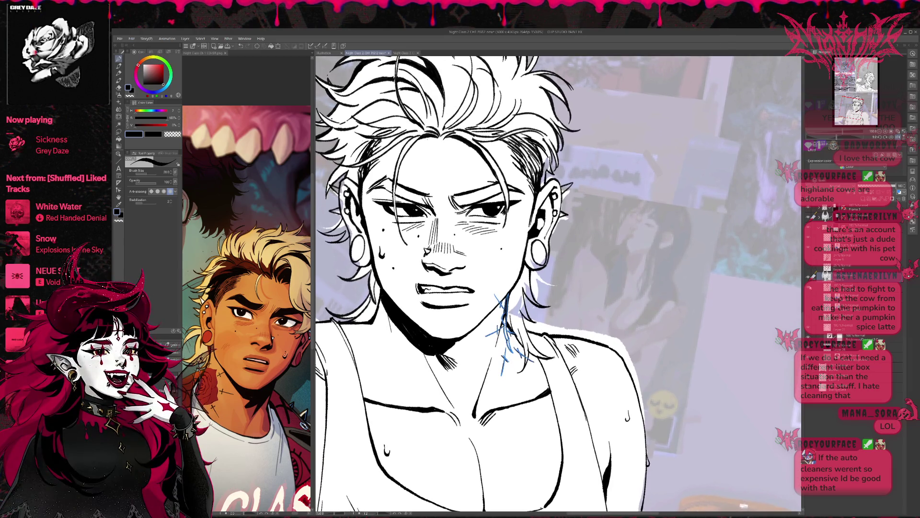
- Zoom out to see the whole figure and rotate the canvas view back to level
{"action": "key", "text": "ctrl+1"}
{"action": "key", "text": "ctrl+1"}
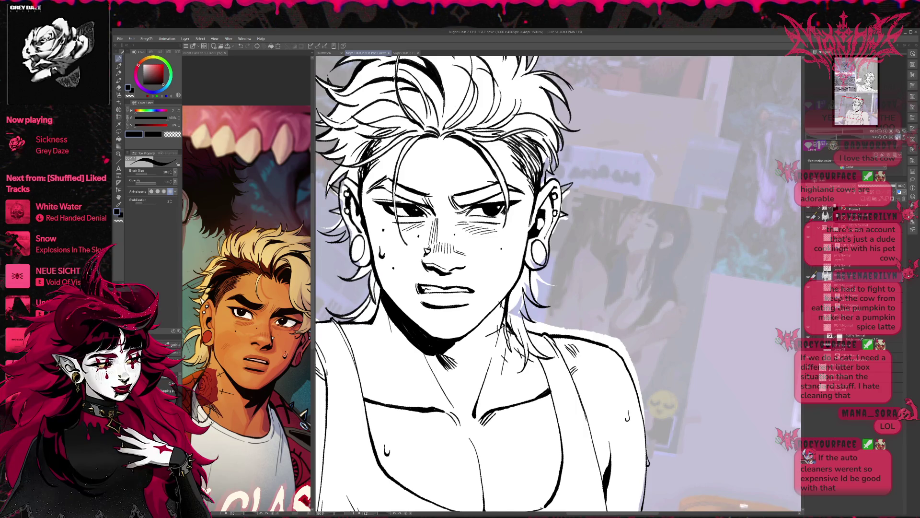
{"action": "key", "text": "ctrl+minus"}
{"action": "key", "text": "ctrl+minus"}
{"action": "key", "text": "ctrl+minus"}
{"action": "key", "text": "e"}
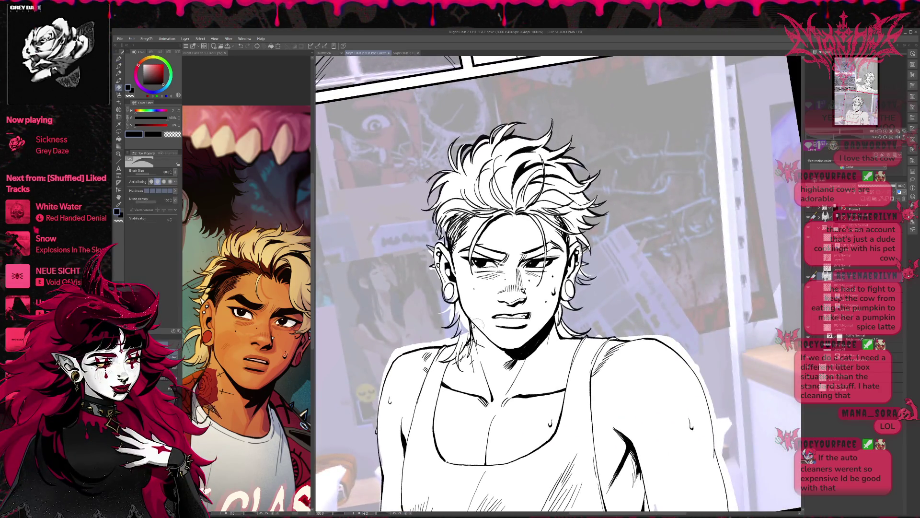
{"action": "key", "text": "r"}
{"action": "left_click_drag", "start_coordinate": [475, 320], "coordinate": [625, 210]}
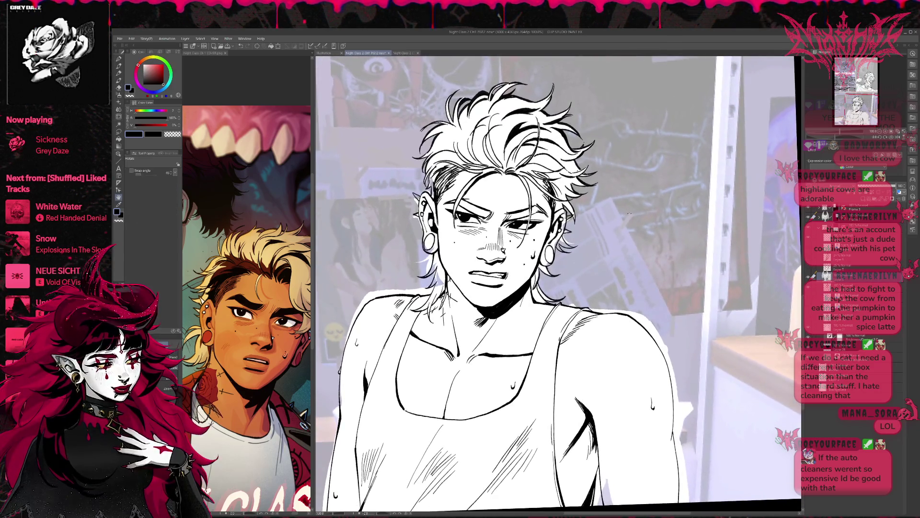
- Zoom out to show the upper panels and briefly show, then hide, the blue sketch
{"action": "key", "text": "ctrl+minus"}
{"action": "scroll", "coordinate": [717, 255], "scroll_direction": "up", "scroll_amount": 2}
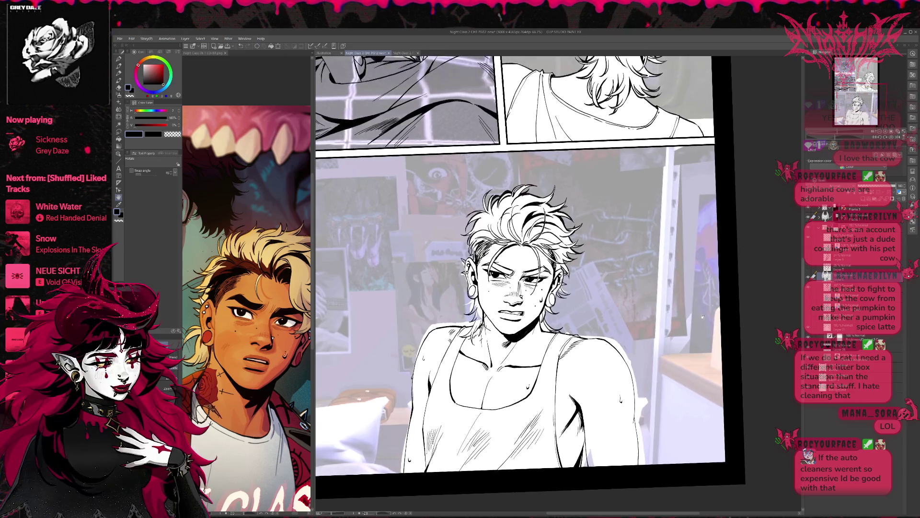
{"action": "left_click_drag", "start_coordinate": [688, 286], "coordinate": [690, 295]}
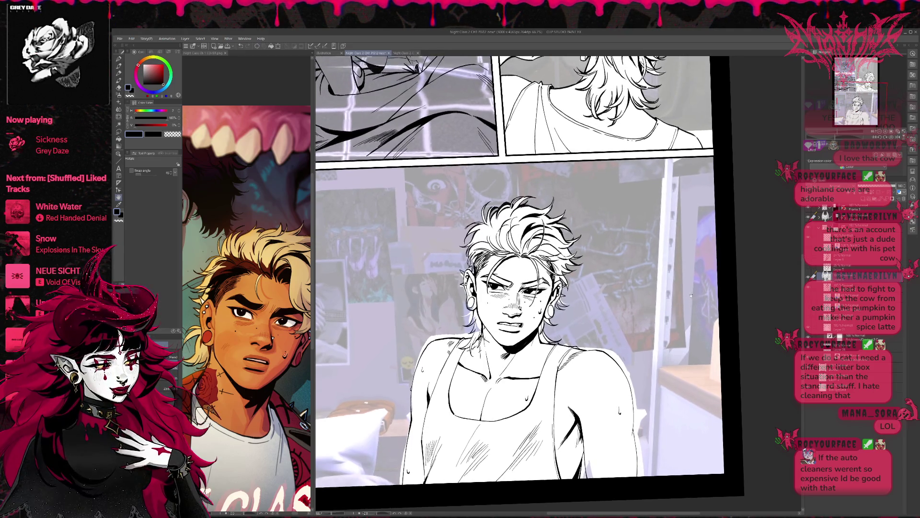
{"action": "left_click", "coordinate": [809, 298]}
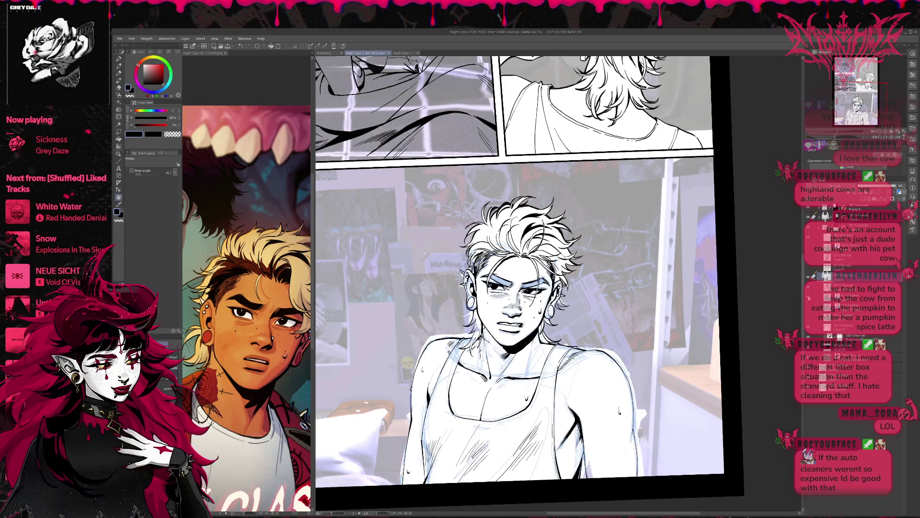
{"action": "left_click", "coordinate": [809, 298]}
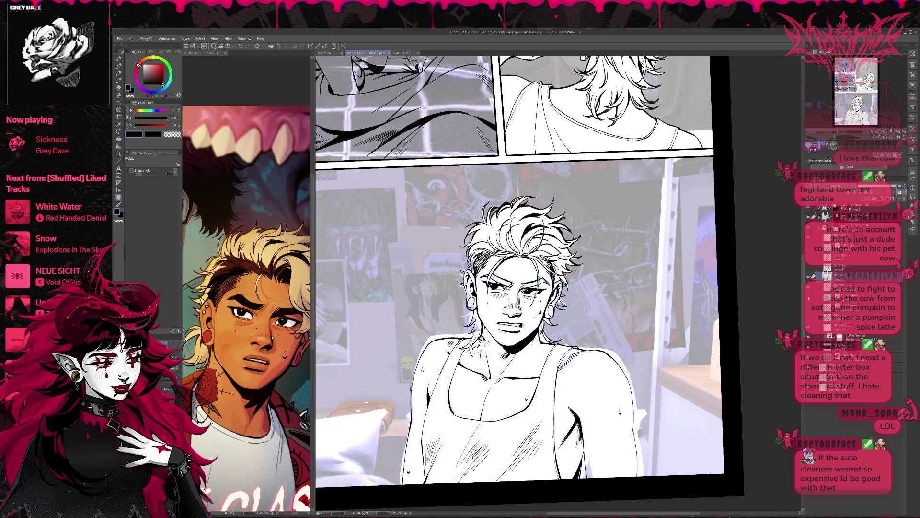
- Refine the figure's ink lines with pen and eraser, checking the drawing mirrored
{"action": "key", "text": "p"}
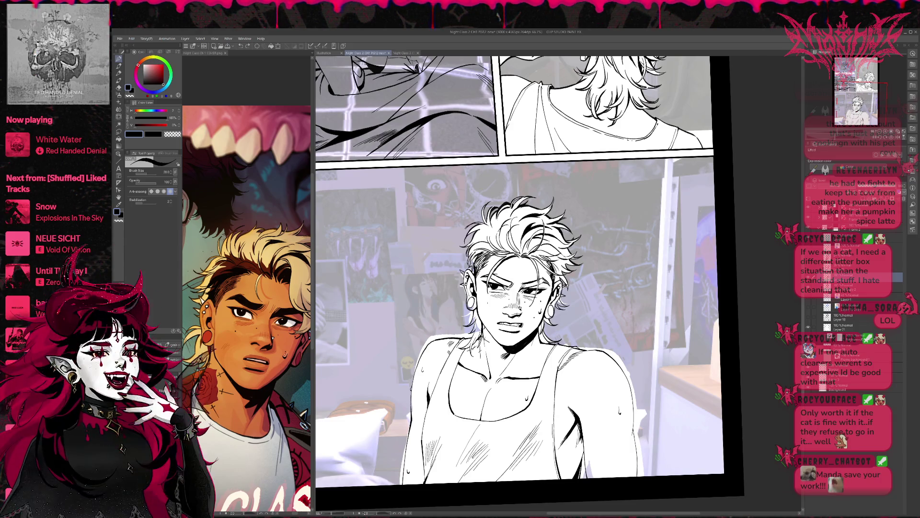
{"action": "key", "text": "h"}
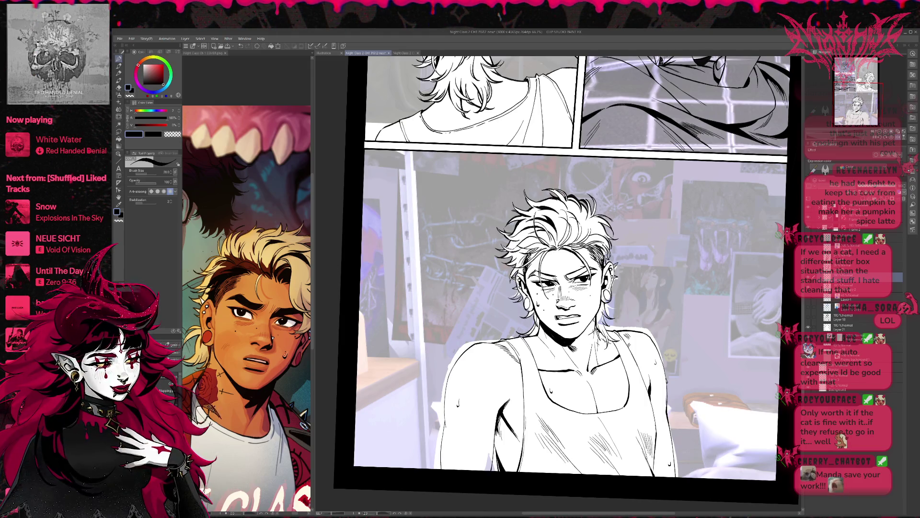
{"action": "key", "text": "e"}
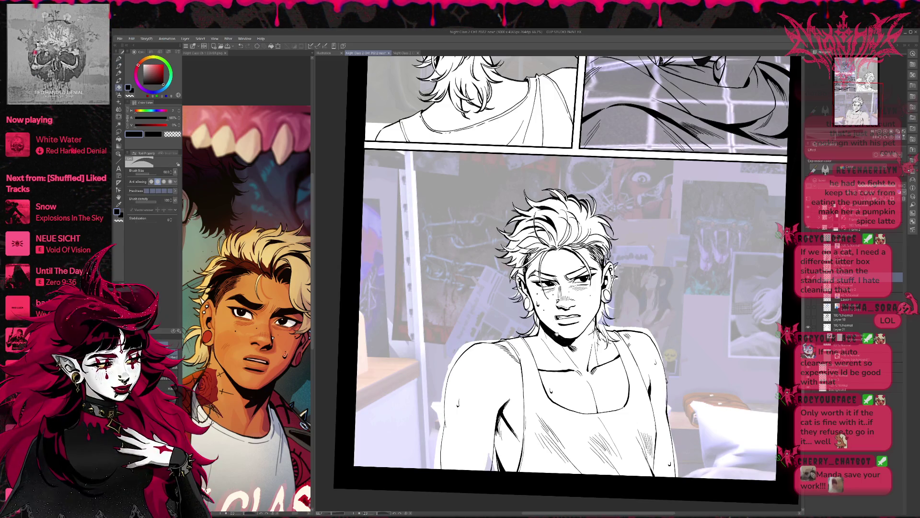
{"action": "left_click_drag", "start_coordinate": [554, 328], "coordinate": [561, 336]}
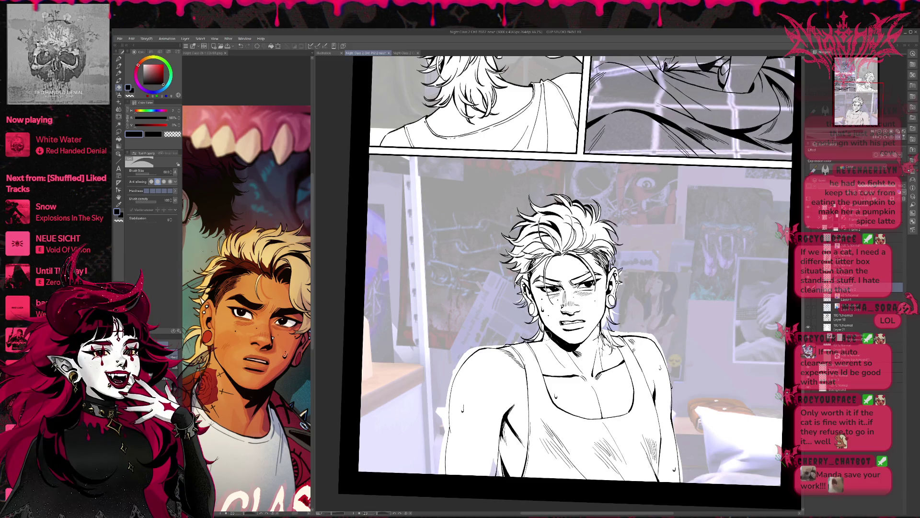
{"action": "key", "text": "p"}
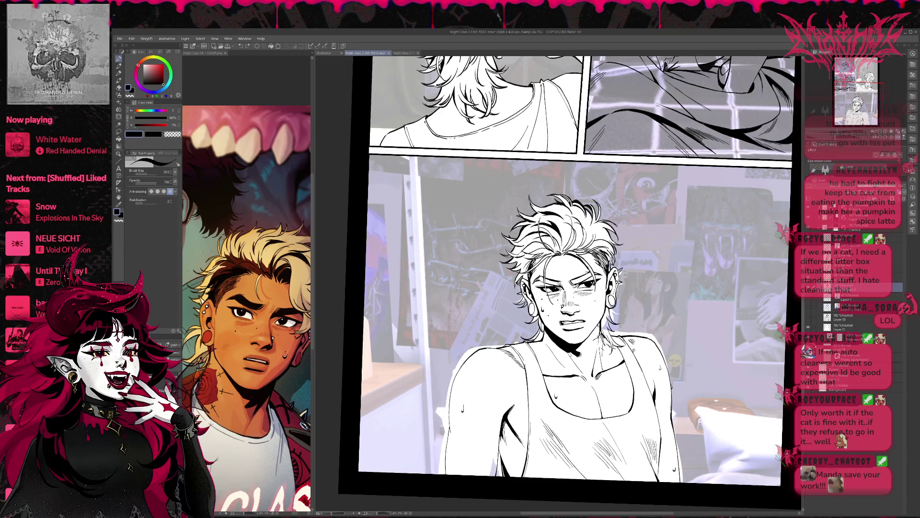
{"action": "key", "text": "e"}
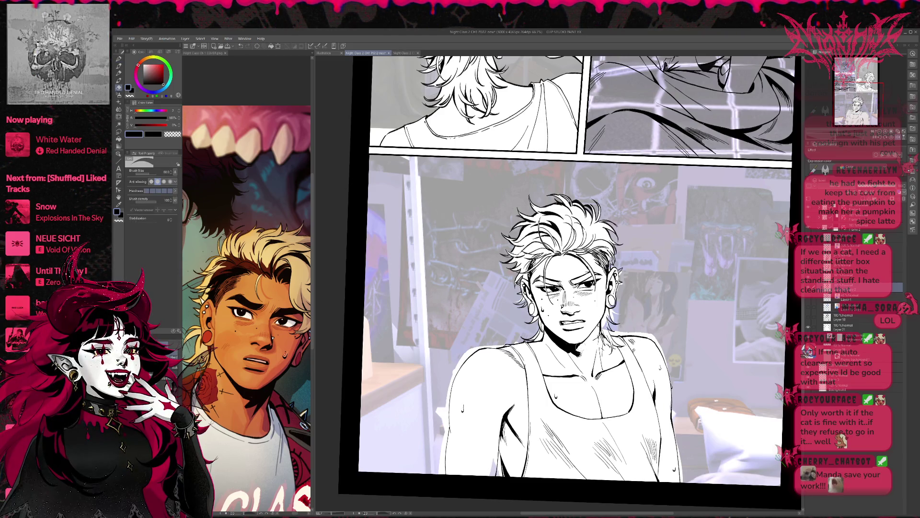
{"action": "key", "text": "p"}
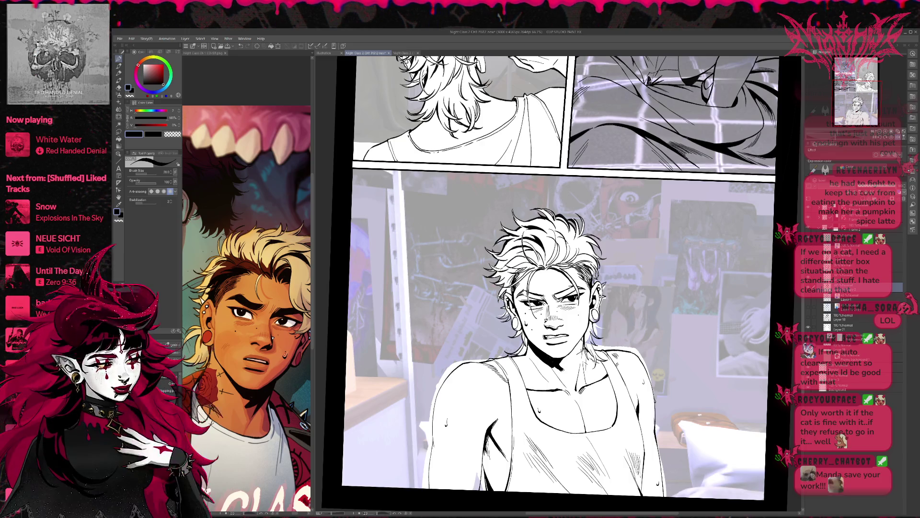
- Check proportions mirrored, review the full three-panel page, and duplicate Layer 10
{"action": "key", "text": "h"}
{"action": "key", "text": "ctrl+minus"}
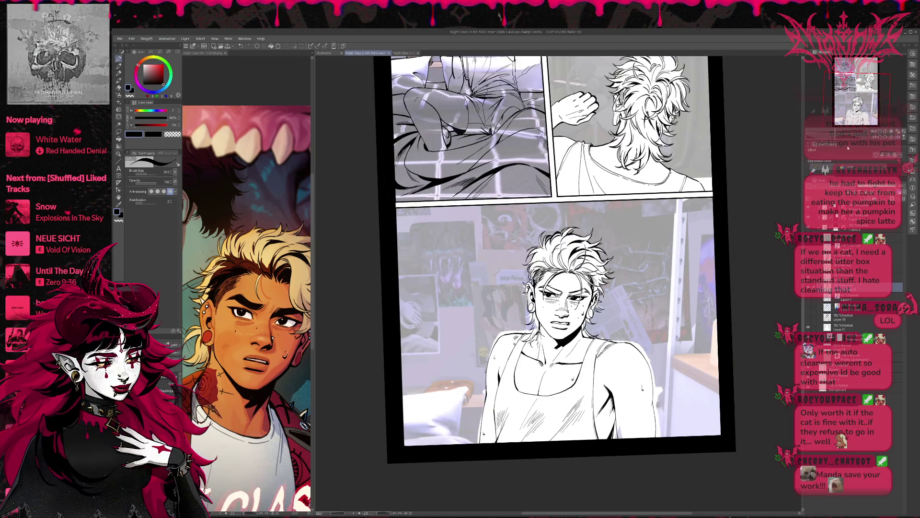
{"action": "key", "text": "h"}
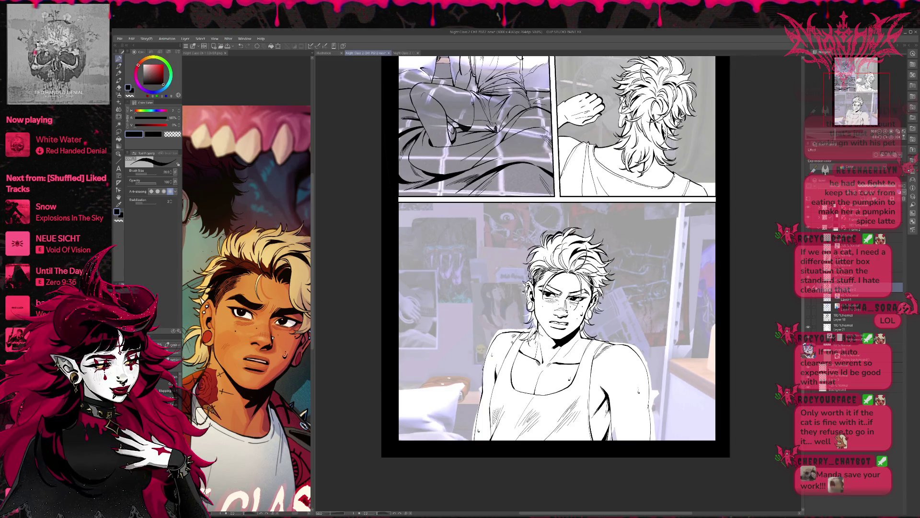
{"action": "key", "text": "ctrl+z"}
{"action": "key", "text": "ctrl+y"}
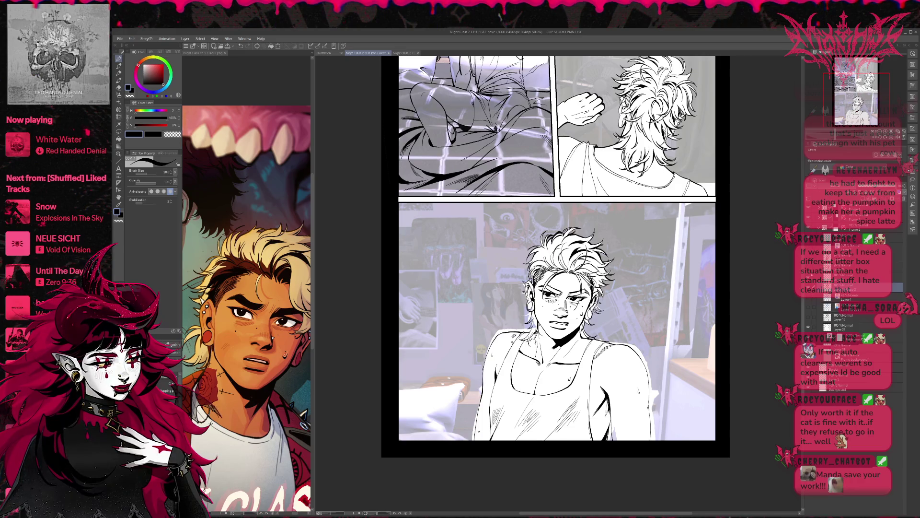
{"action": "left_click_drag", "start_coordinate": [689, 305], "coordinate": [662, 411]}
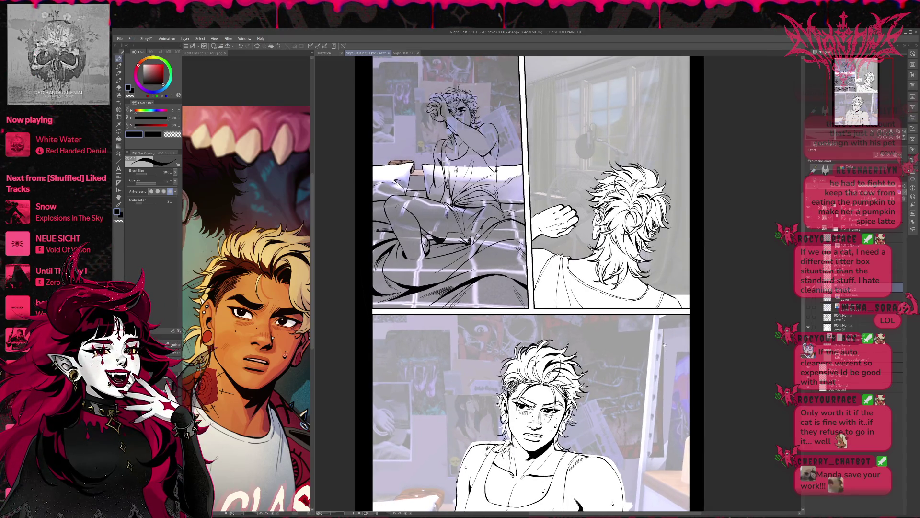
{"action": "scroll", "coordinate": [664, 344], "scroll_direction": "down", "scroll_amount": 2}
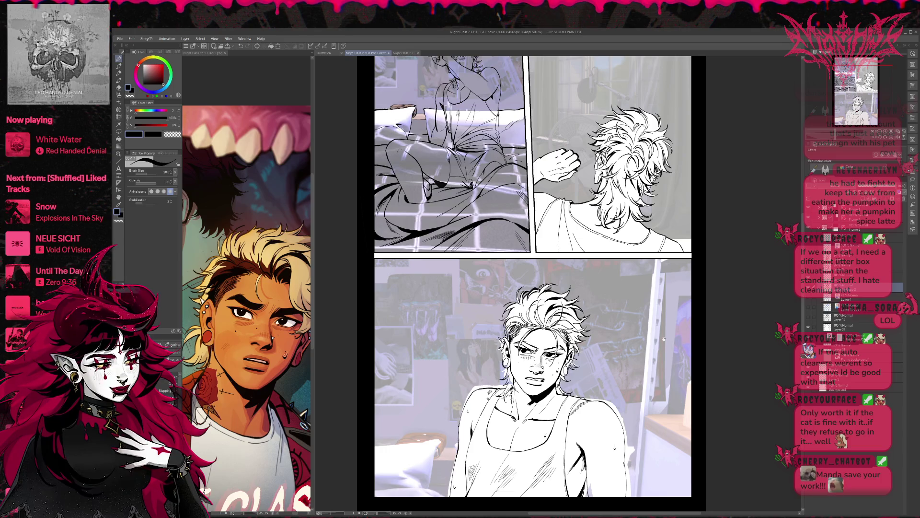
{"action": "scroll", "coordinate": [664, 349], "scroll_direction": "up", "scroll_amount": 4}
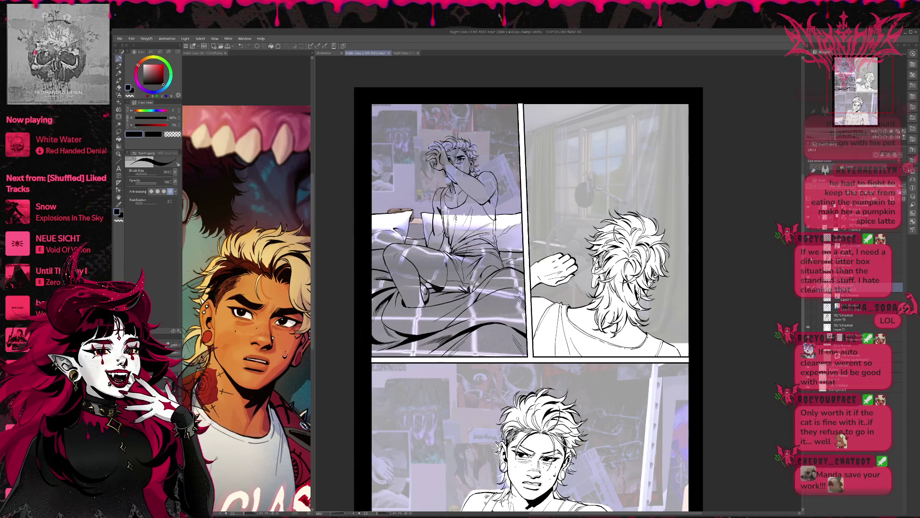
{"action": "scroll", "coordinate": [687, 349], "scroll_direction": "down", "scroll_amount": 3}
{"action": "scroll", "coordinate": [685, 346], "scroll_direction": "down", "scroll_amount": 1}
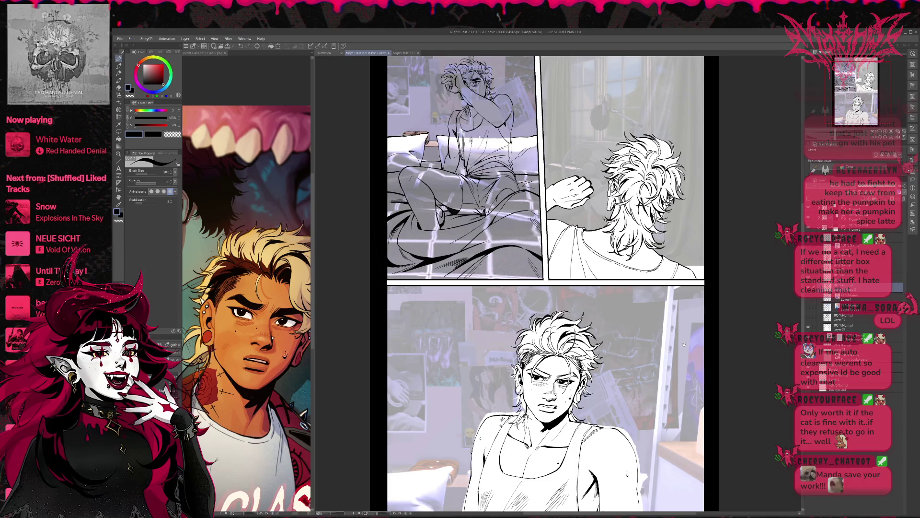
{"action": "scroll", "coordinate": [683, 317], "scroll_direction": "up", "scroll_amount": 1}
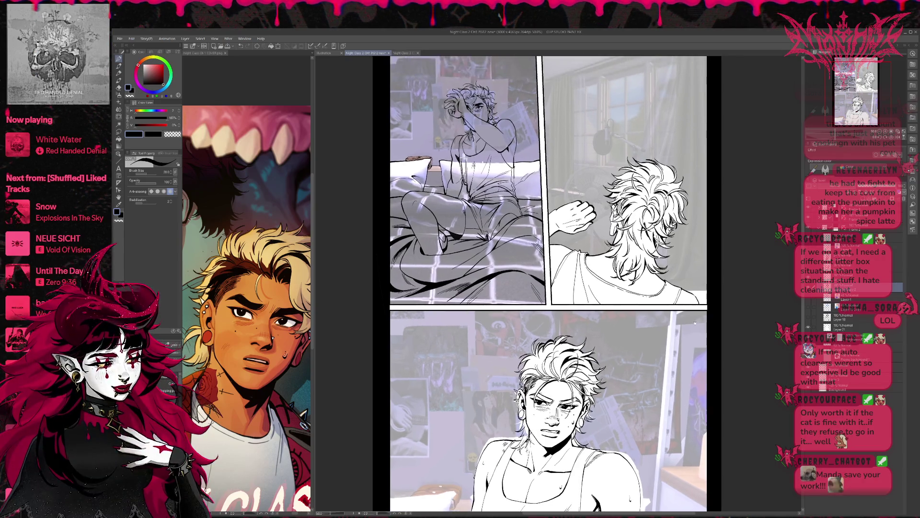
{"action": "scroll", "coordinate": [704, 244], "scroll_direction": "down", "scroll_amount": 2}
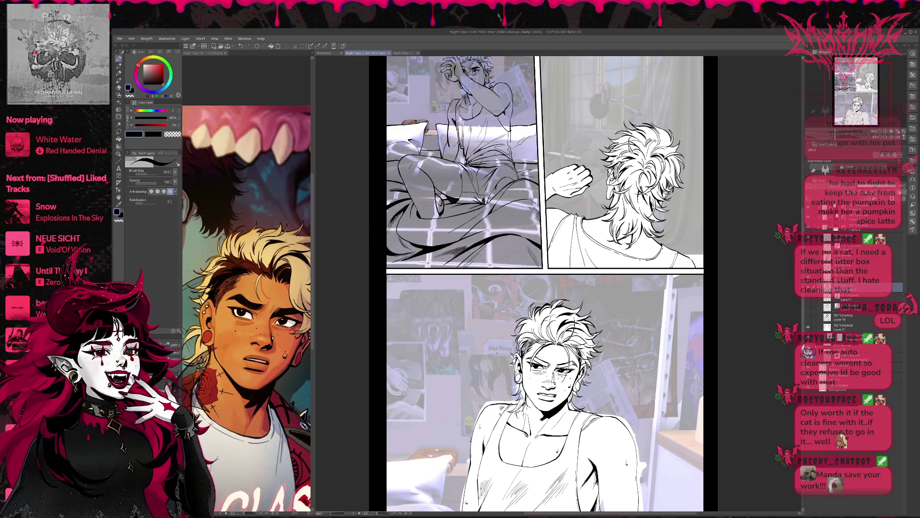
{"action": "left_click", "coordinate": [858, 237]}
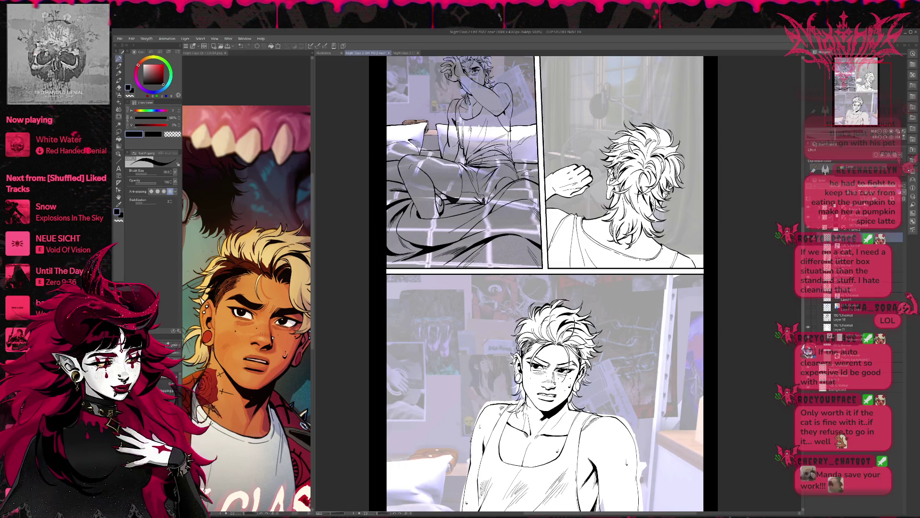
{"action": "mouse_move", "coordinate": [430, 335]}
{"action": "left_mouse_down"}
{"action": "mouse_move", "coordinate": [452, 355]}
{"action": "mouse_move", "coordinate": [534, 278]}
{"action": "mouse_move", "coordinate": [608, 343]}
{"action": "mouse_move", "coordinate": [623, 395]}
{"action": "left_mouse_up"}
{"action": "key", "text": "ctrl+minus"}
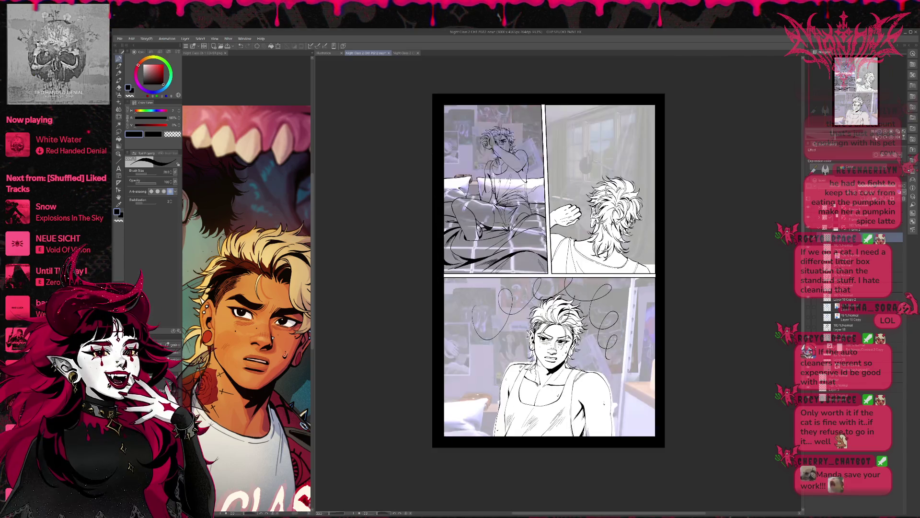
{"action": "mouse_move", "coordinate": [684, 311]}
{"action": "left_mouse_down"}
{"action": "mouse_move", "coordinate": [680, 347]}
{"action": "mouse_move", "coordinate": [682, 335]}
{"action": "mouse_move", "coordinate": [688, 346]}
{"action": "left_mouse_up"}
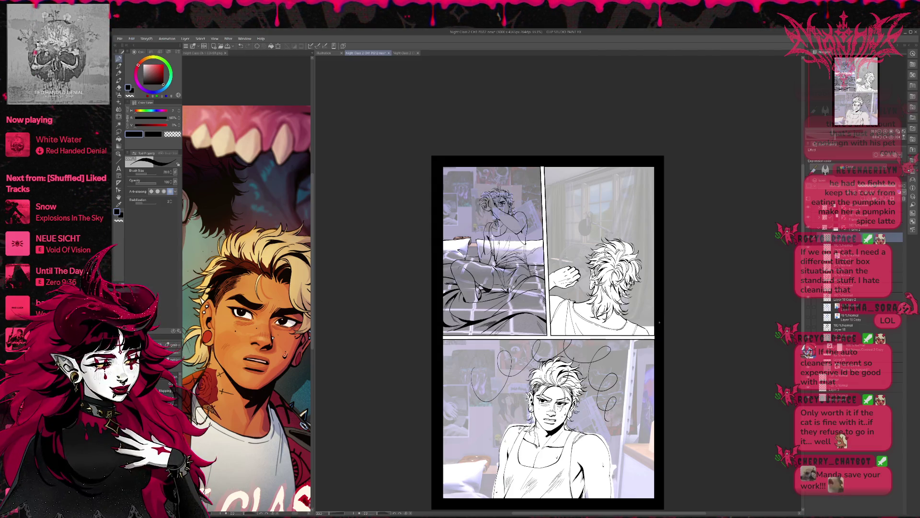
{"action": "key", "text": "ctrl+z"}
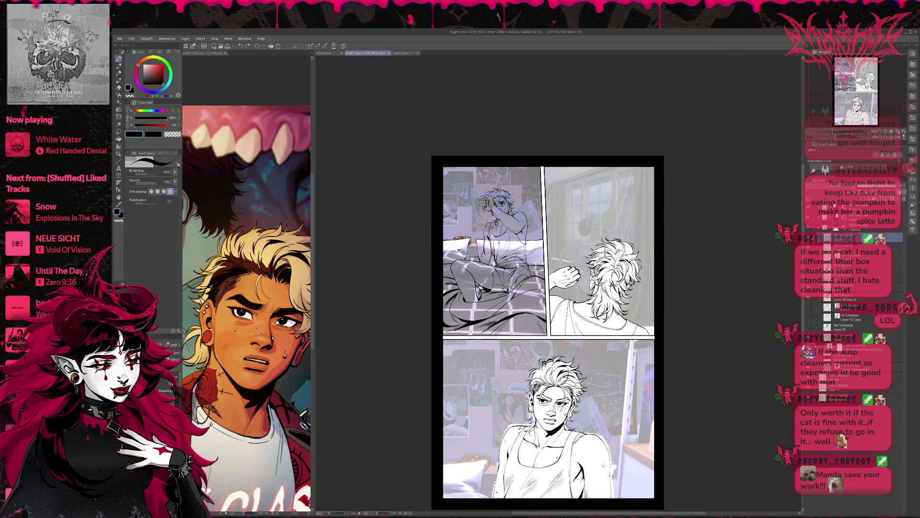
{"action": "left_click_drag", "start_coordinate": [486, 405], "coordinate": [467, 405]}
{"action": "mouse_move", "coordinate": [493, 347]}
{"action": "left_mouse_down"}
{"action": "mouse_move", "coordinate": [493, 381]}
{"action": "mouse_move", "coordinate": [454, 377]}
{"action": "mouse_move", "coordinate": [470, 384]}
{"action": "mouse_move", "coordinate": [443, 440]}
{"action": "left_mouse_up"}
{"action": "left_click_drag", "start_coordinate": [499, 374], "coordinate": [527, 360]}
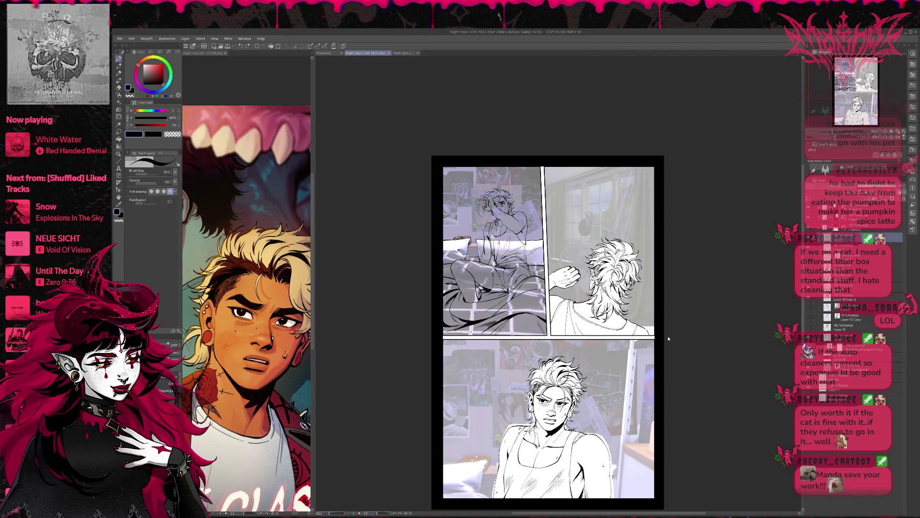
{"action": "scroll", "coordinate": [638, 362], "scroll_direction": "down", "scroll_amount": 2}
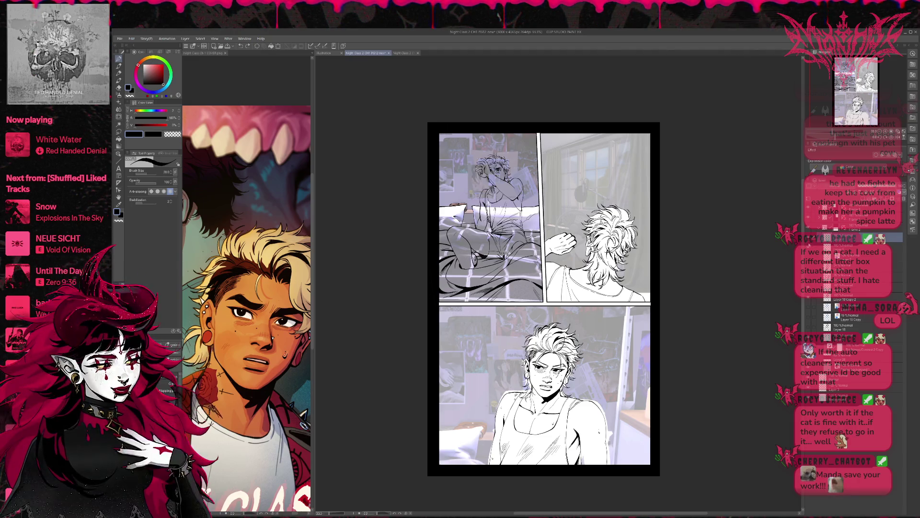
{"action": "left_click", "coordinate": [811, 297]}
- Hide the bottom panel's reference photo and mirror the page view horizontally
{"action": "left_click", "coordinate": [811, 297]}
{"action": "left_click", "coordinate": [809, 336]}
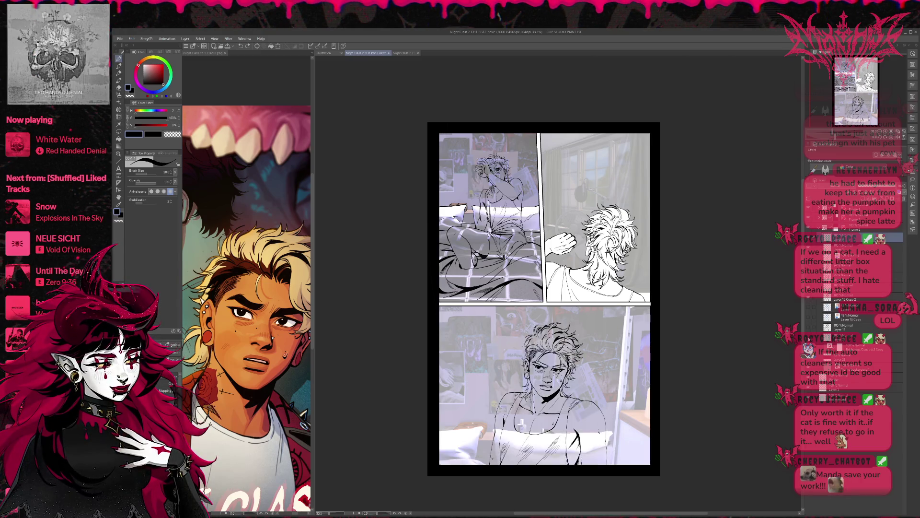
{"action": "left_click", "coordinate": [809, 336]}
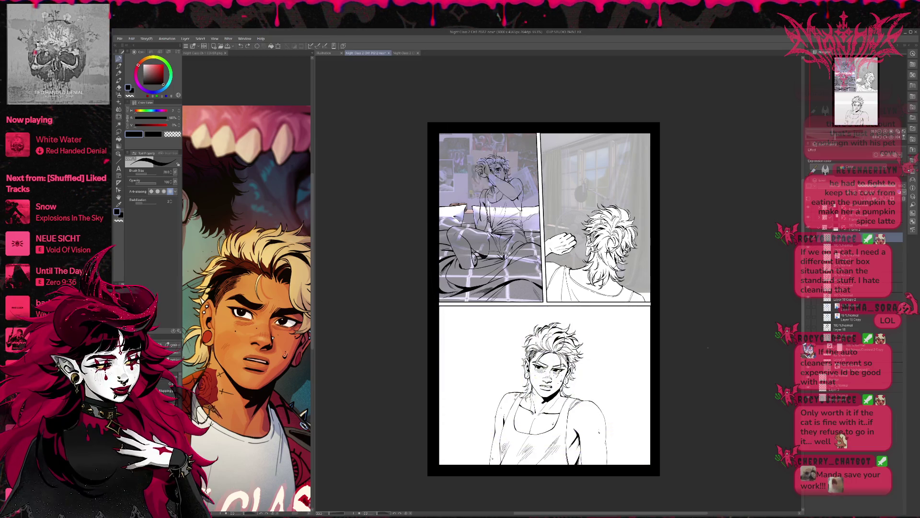
{"action": "key", "text": "h"}
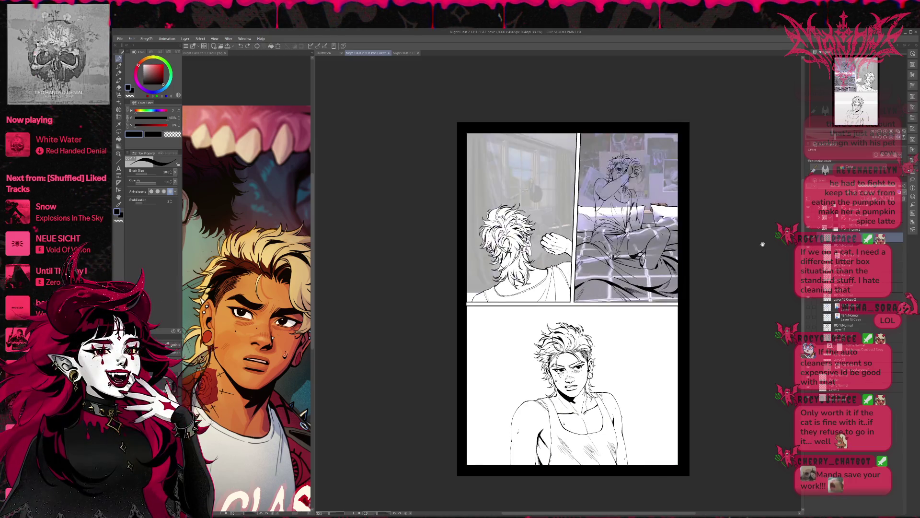
{"action": "key", "text": "r"}
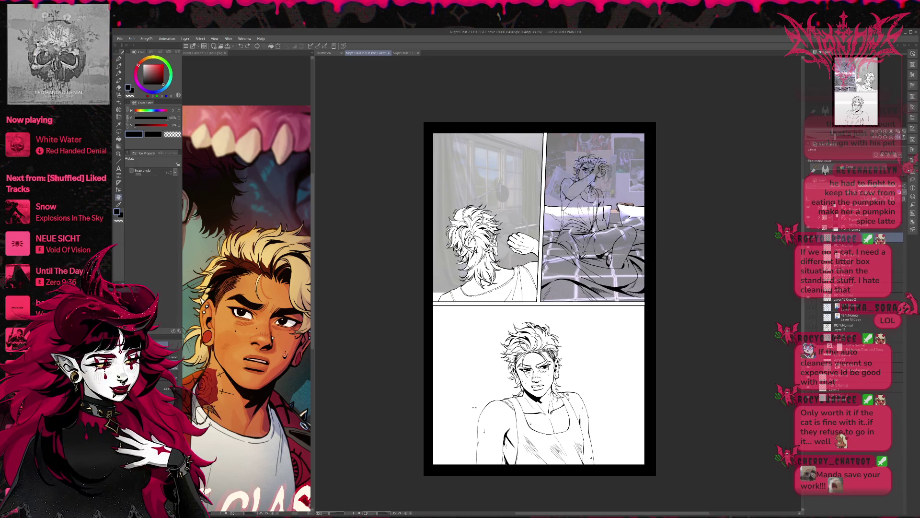
{"action": "key", "text": "j"}
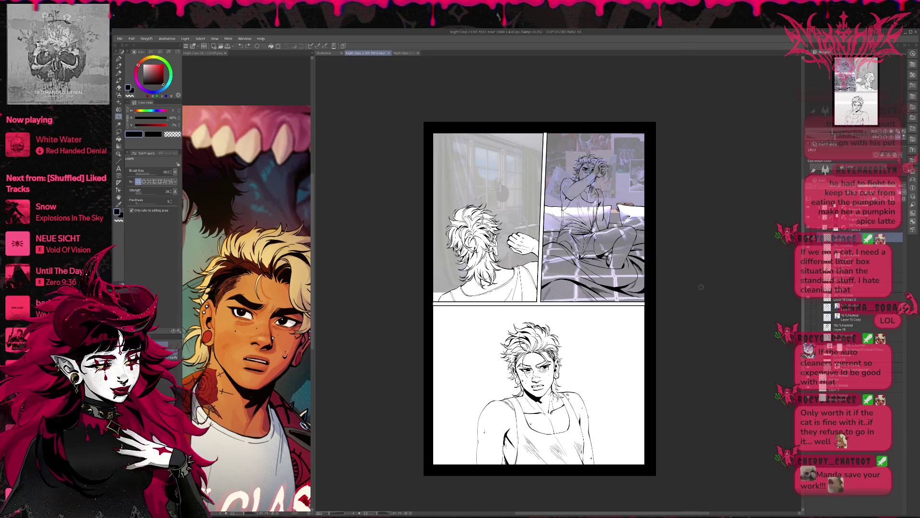
- Select the Layer 10 Copy 2 layer and enlarge the liquify brush to about 400
{"action": "left_click", "coordinate": [808, 300]}
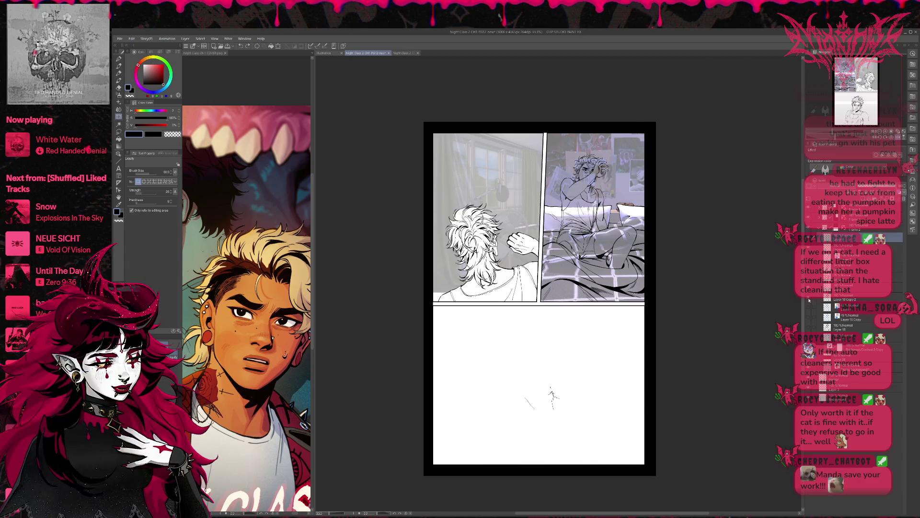
{"action": "left_click", "coordinate": [809, 300]}
{"action": "left_click", "coordinate": [824, 298]}
{"action": "mouse_move", "coordinate": [506, 415]}
{"action": "left_mouse_down"}
{"action": "mouse_move", "coordinate": [482, 422]}
{"action": "mouse_move", "coordinate": [477, 457]}
{"action": "left_mouse_up"}
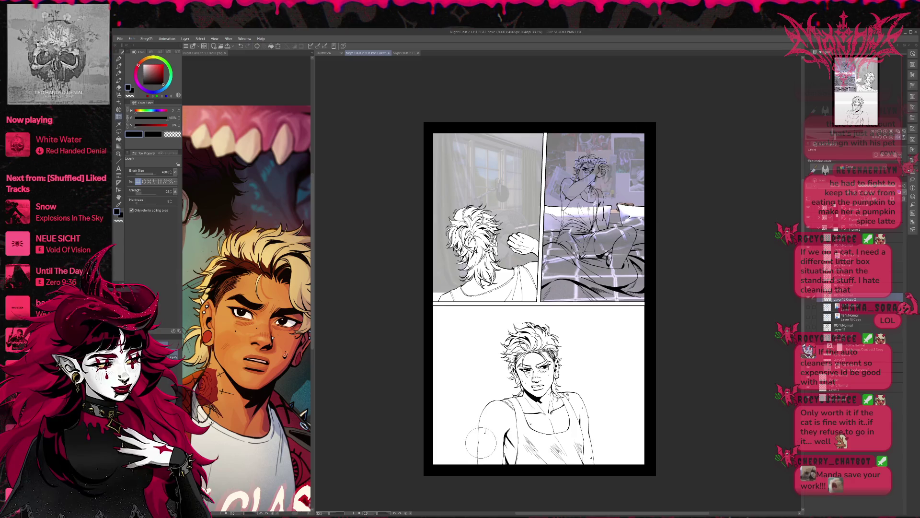
- Touch up lines, trying and undoing two ink strokes along the figure's left arm
{"action": "key", "text": "e"}
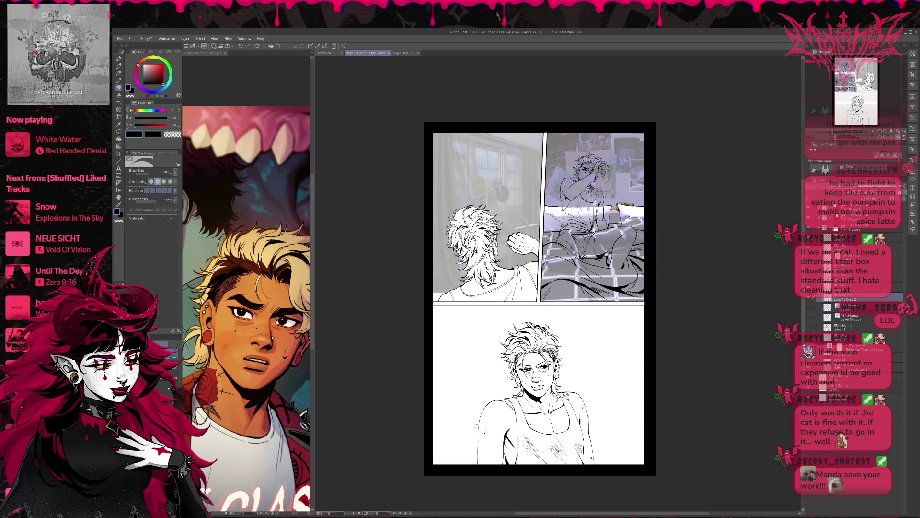
{"action": "key", "text": "p"}
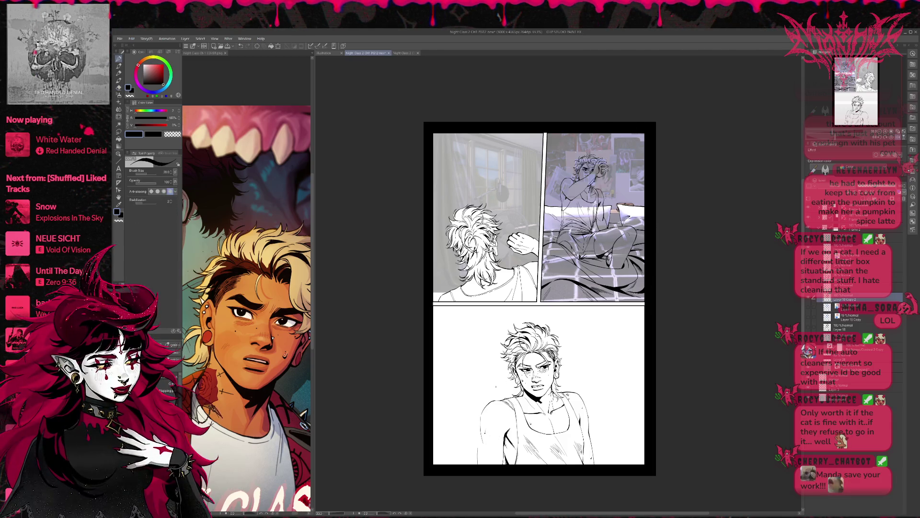
{"action": "key", "text": "e"}
{"action": "key", "text": "p"}
{"action": "left_click_drag", "start_coordinate": [479, 430], "coordinate": [478, 464]}
{"action": "key", "text": "ctrl+z"}
{"action": "left_click_drag", "start_coordinate": [480, 414], "coordinate": [479, 464]}
{"action": "key", "text": "ctrl+z"}
{"action": "key", "text": "ctrl+z"}
{"action": "key", "text": "ctrl+z"}
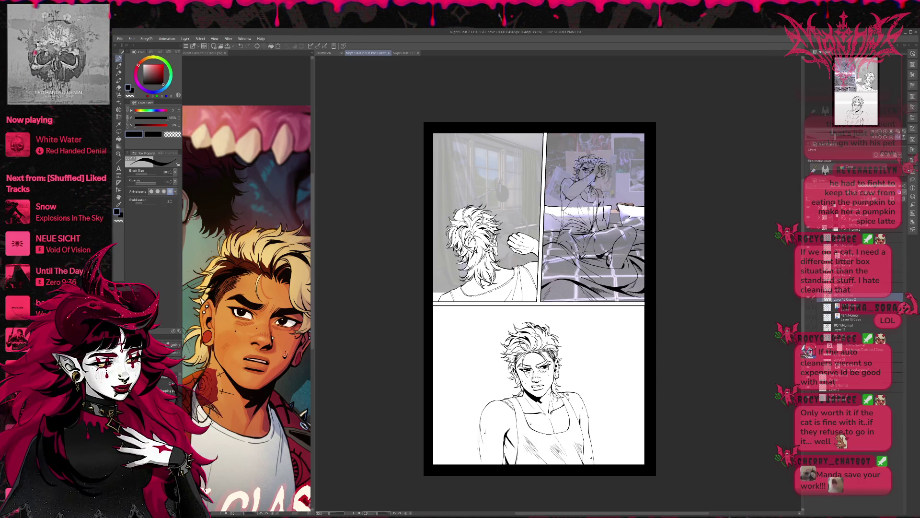
- Keep refining the line art with alternating pen and eraser, nudging and tilting the view
{"action": "key", "text": "e"}
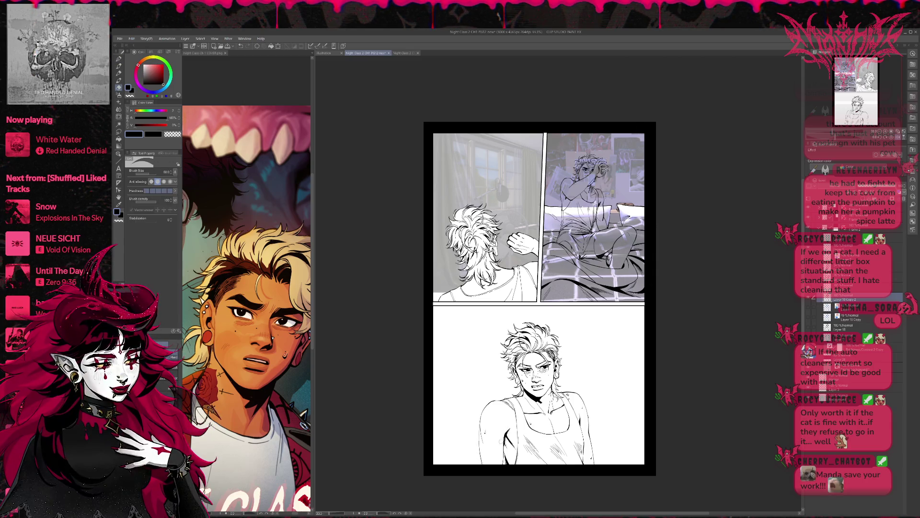
{"action": "key", "text": "p"}
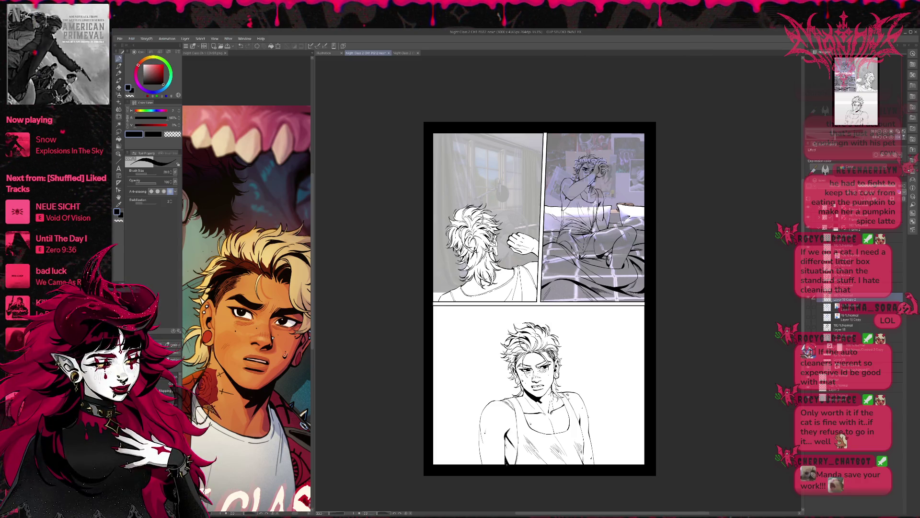
{"action": "key", "text": "e"}
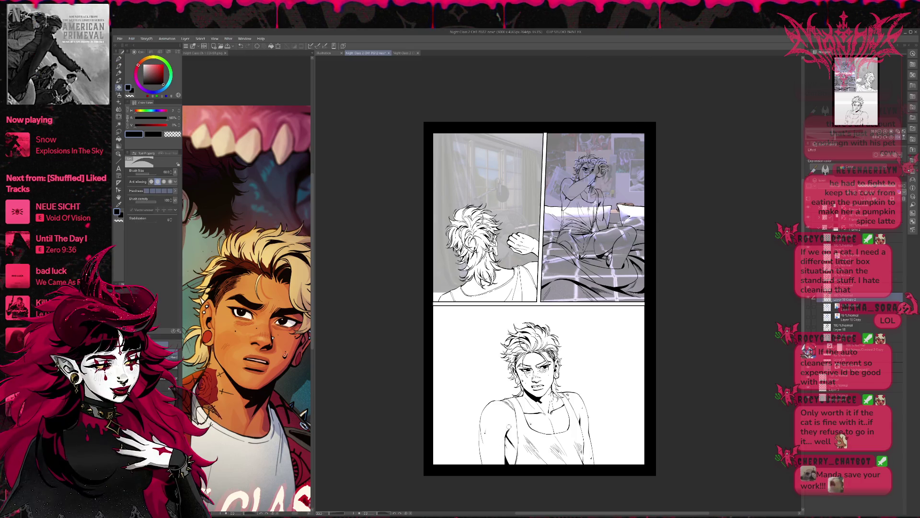
{"action": "key", "text": "p"}
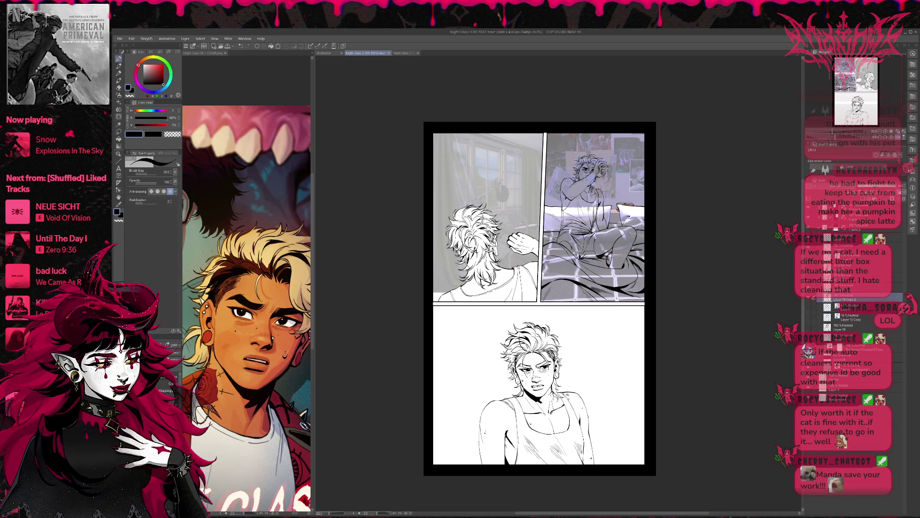
{"action": "key", "text": "e"}
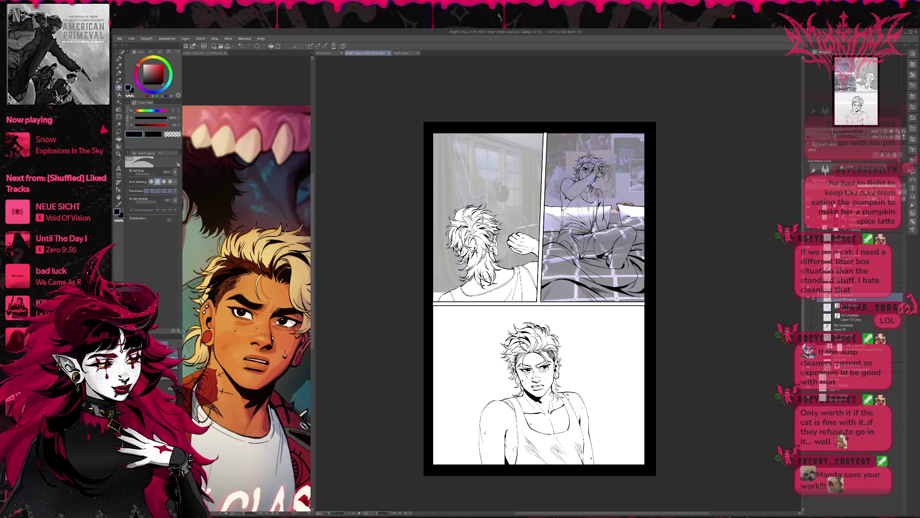
{"action": "key", "text": "p"}
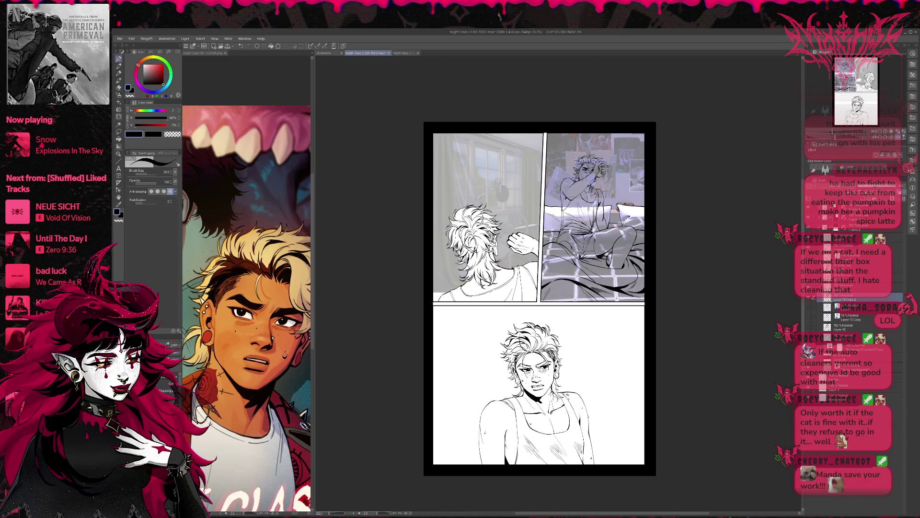
{"action": "key", "text": "e"}
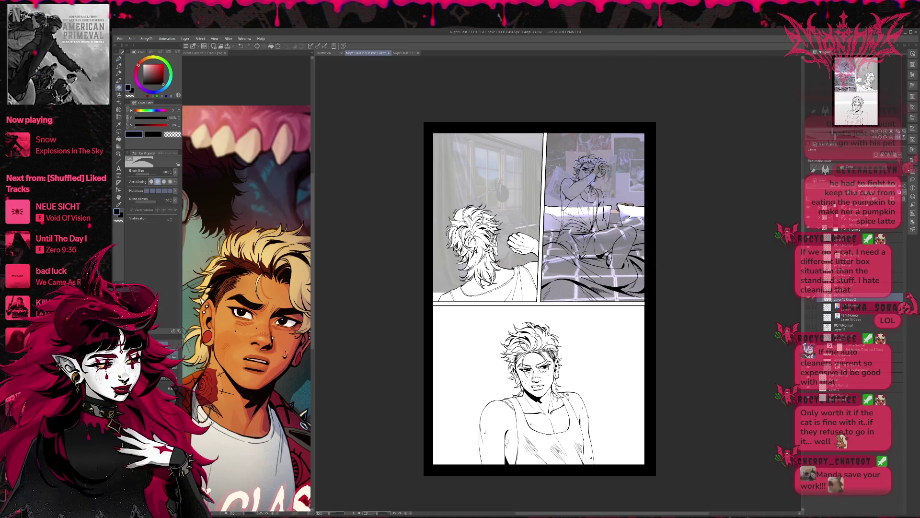
{"action": "key", "text": "p"}
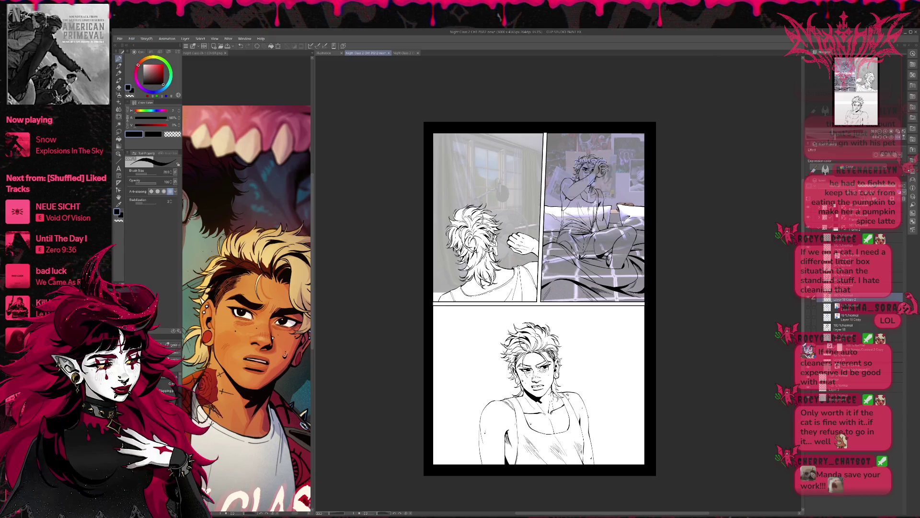
{"action": "left_click_drag", "start_coordinate": [537, 297], "coordinate": [521, 294]}
{"action": "key", "text": "e"}
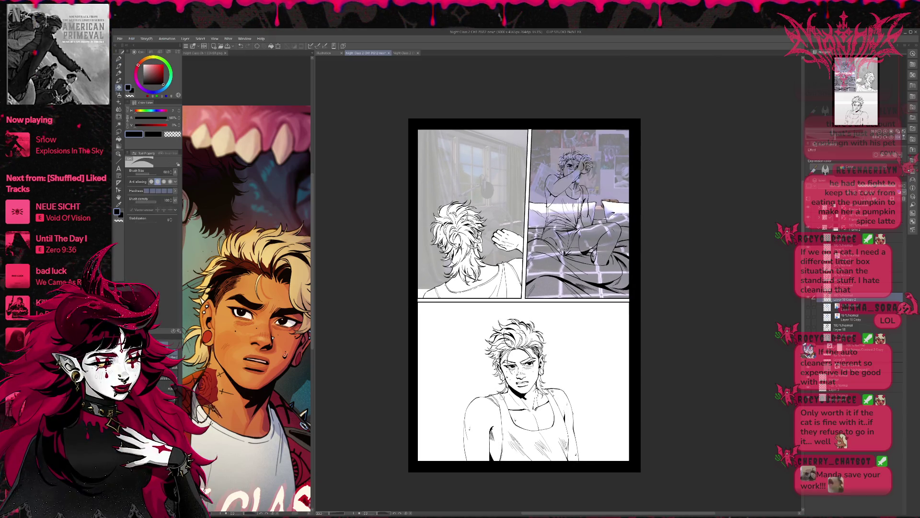
{"action": "mouse_move", "coordinate": [623, 287]}
{"action": "left_mouse_down"}
{"action": "mouse_move", "coordinate": [618, 326]}
{"action": "mouse_move", "coordinate": [623, 268]}
{"action": "mouse_move", "coordinate": [618, 311]}
{"action": "left_mouse_up"}
{"action": "key", "text": "p"}
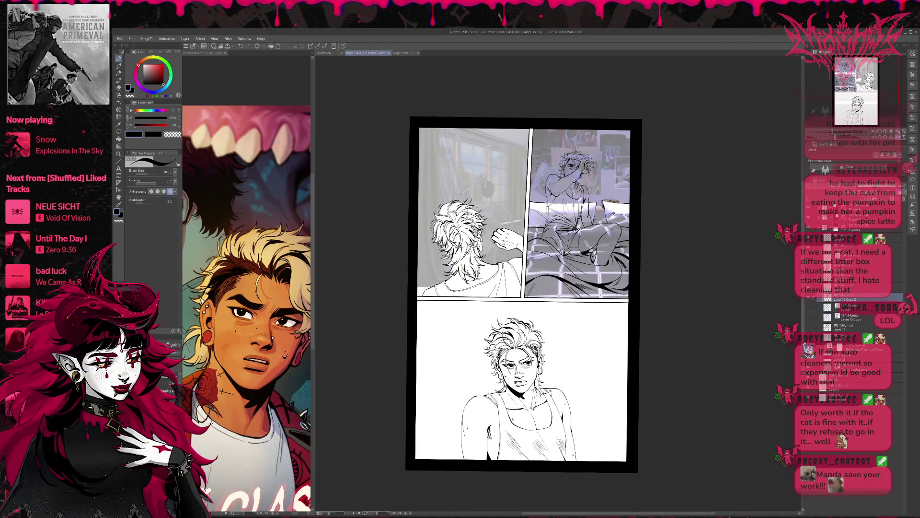
{"action": "left_click_drag", "start_coordinate": [527, 287], "coordinate": [533, 280]}
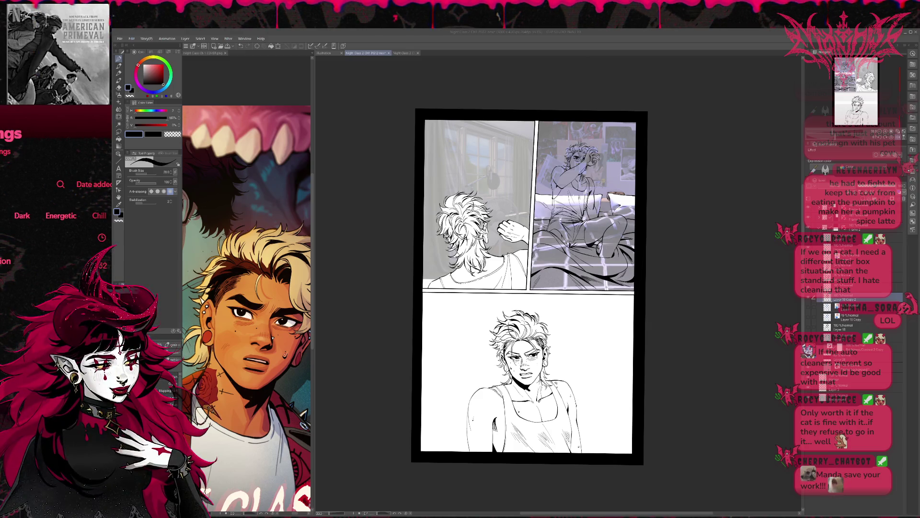
{"action": "scroll", "coordinate": [56, 184], "scroll_direction": "down", "scroll_amount": 3}
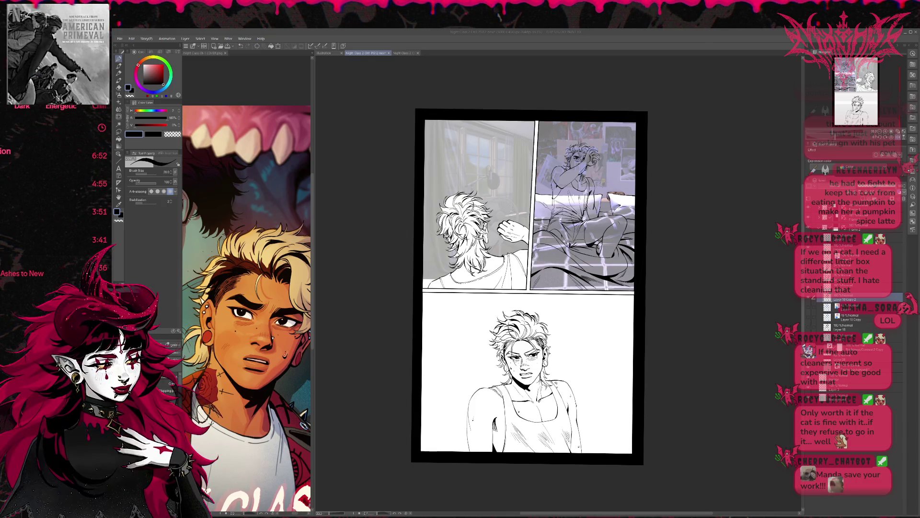
{"action": "scroll", "coordinate": [55, 192], "scroll_direction": "up", "scroll_amount": 3}
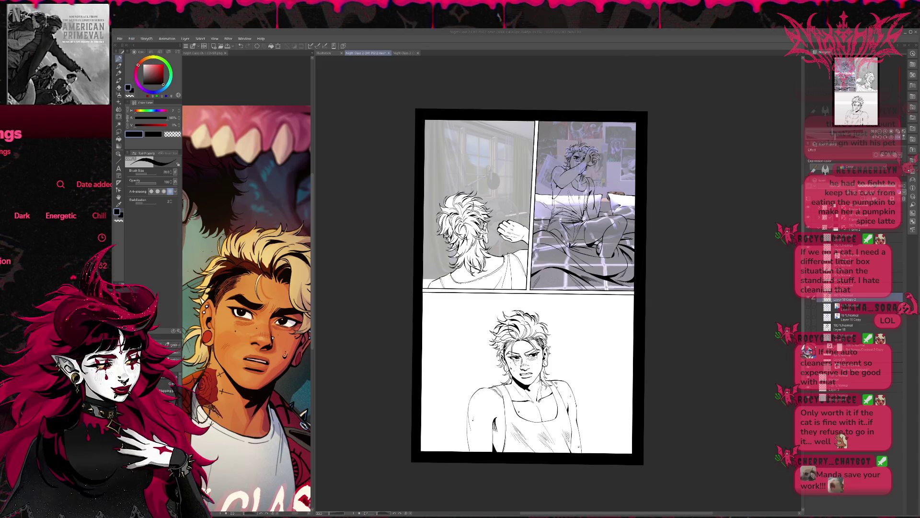
{"action": "scroll", "coordinate": [56, 219], "scroll_direction": "down", "scroll_amount": 1}
{"action": "scroll", "coordinate": [56, 220], "scroll_direction": "down", "scroll_amount": 4}
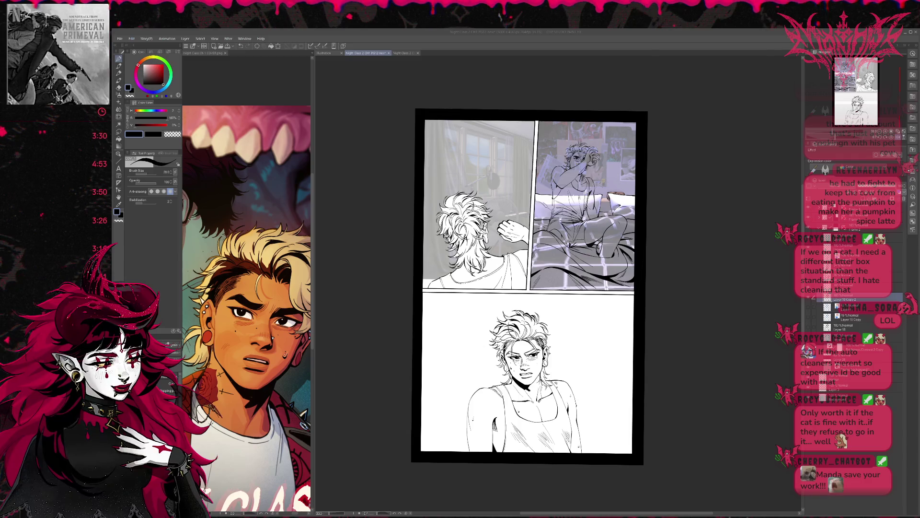
{"action": "scroll", "coordinate": [56, 220], "scroll_direction": "up", "scroll_amount": 5}
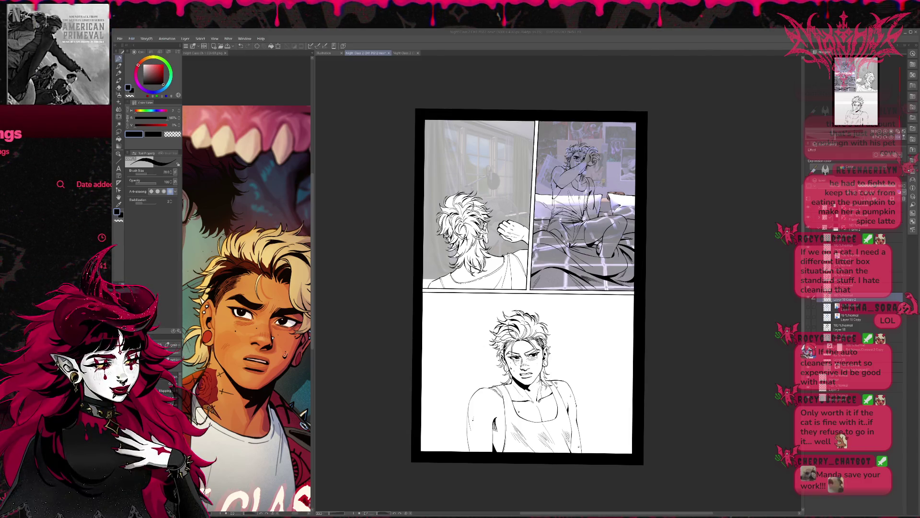